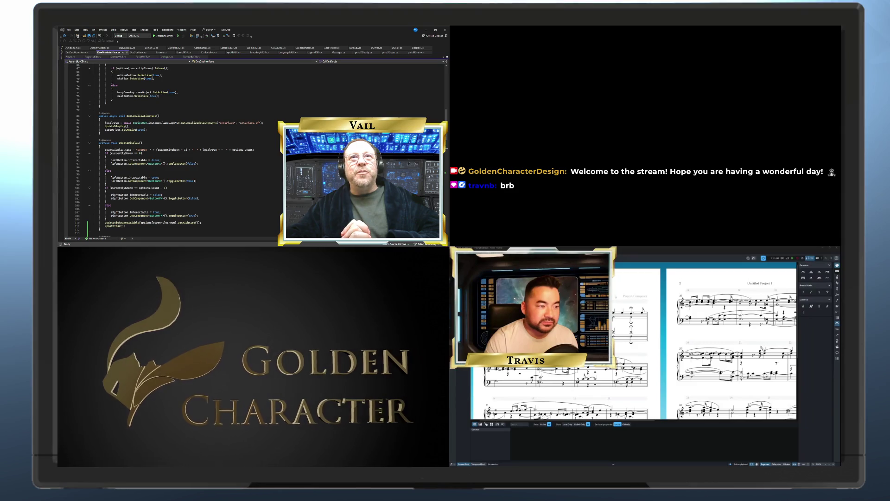
# Step: Start editing the page's title frame and choose Edit Frame Contents
pyautogui.press('Return')
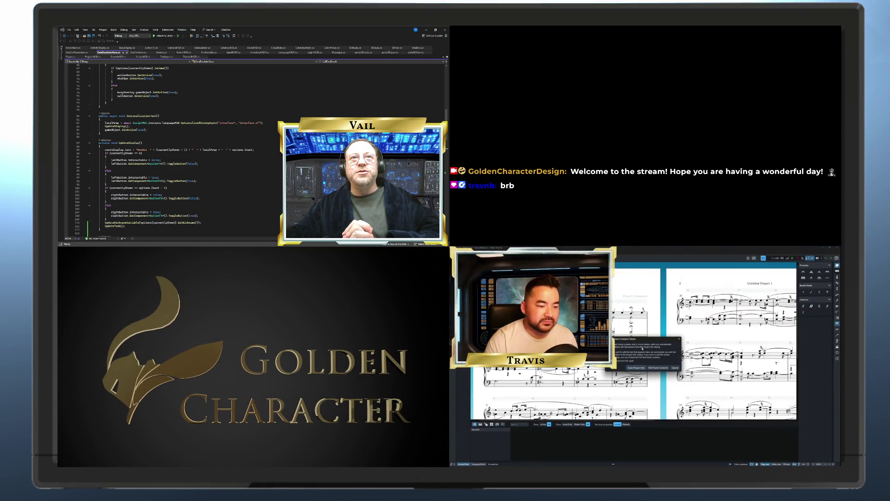
pyautogui.click(656, 368)
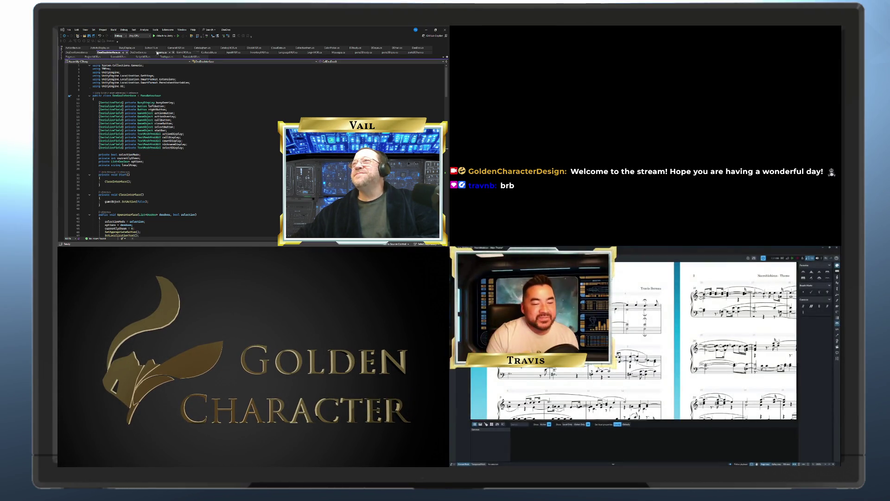
# Step: Open the BusyDisplay.cs script in Visual Studio
pyautogui.click(127, 47)
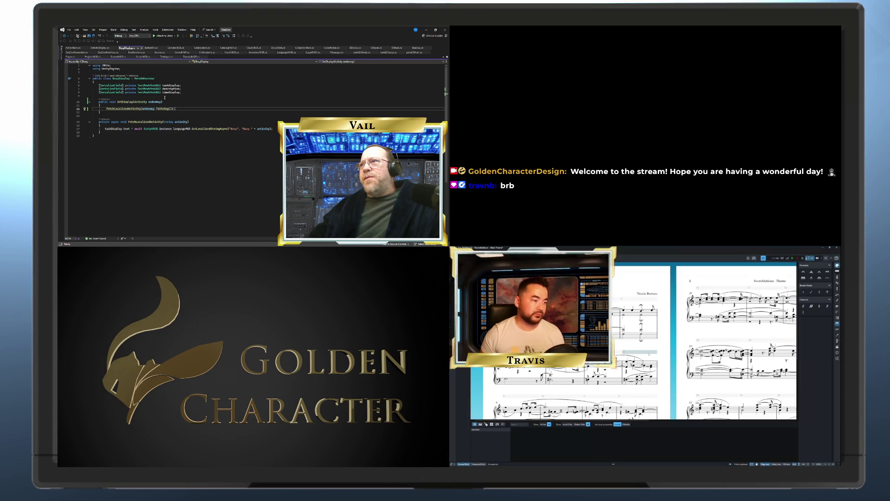
# Step: Finish the underway.ToString() argument, keep SetDisplay to one parameter, then switch to Unity
pyautogui.write('oString()')
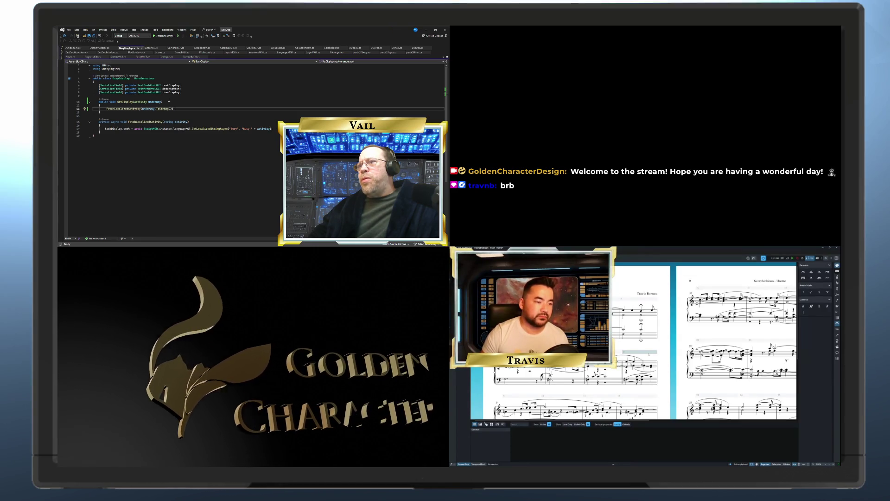
pyautogui.click(163, 102)
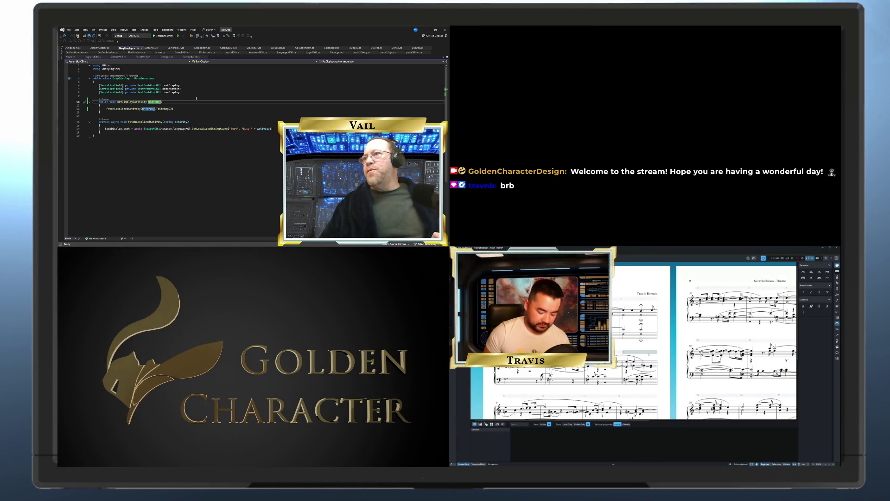
pyautogui.write(', str')
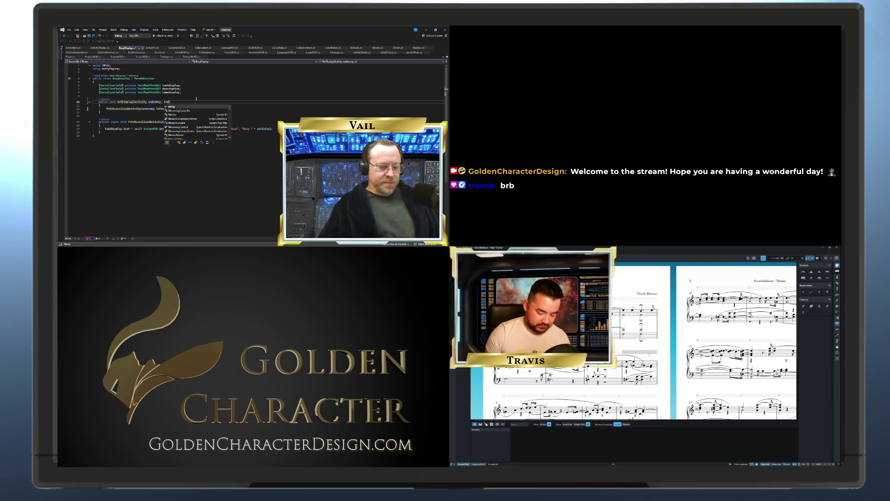
pyautogui.write('ing')
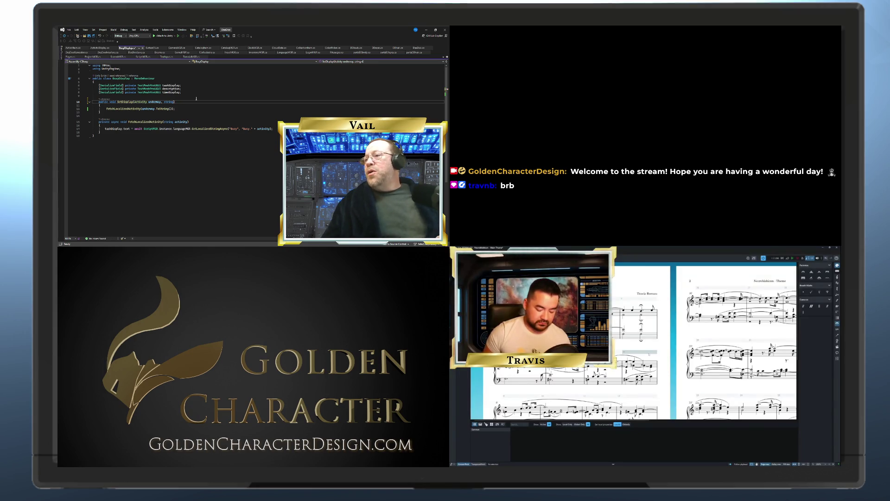
pyautogui.press('BackSpace')
pyautogui.press('BackSpace')
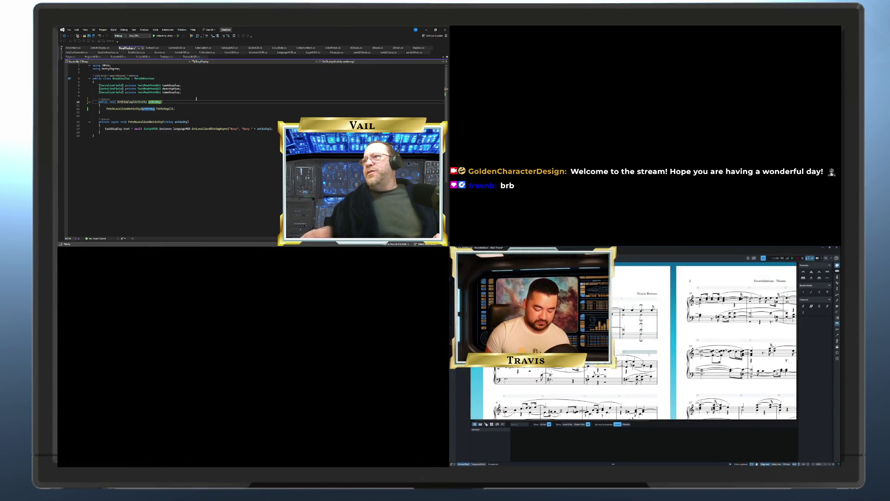
pyautogui.click(198, 106)
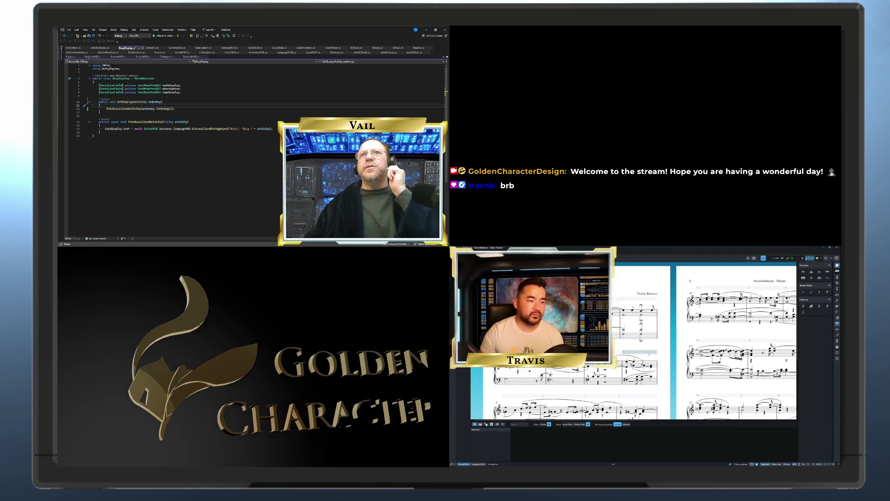
pyautogui.hotkey('alt', 'Tab')
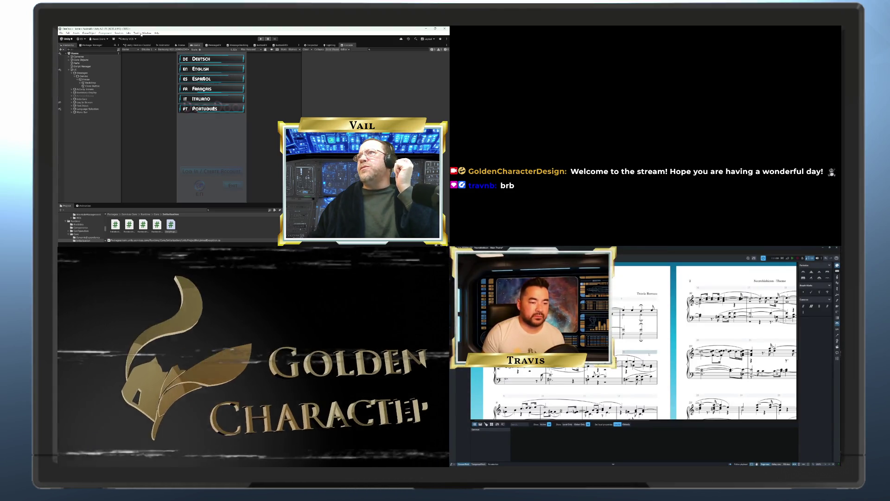
# Step: Open the Localization Tables window via Window > Asset Management and maximize it
pyautogui.click(146, 32)
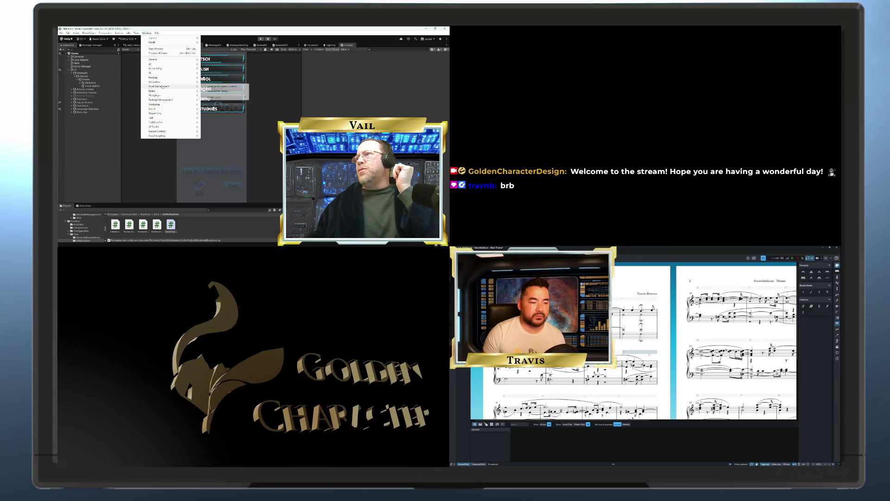
pyautogui.click(229, 92)
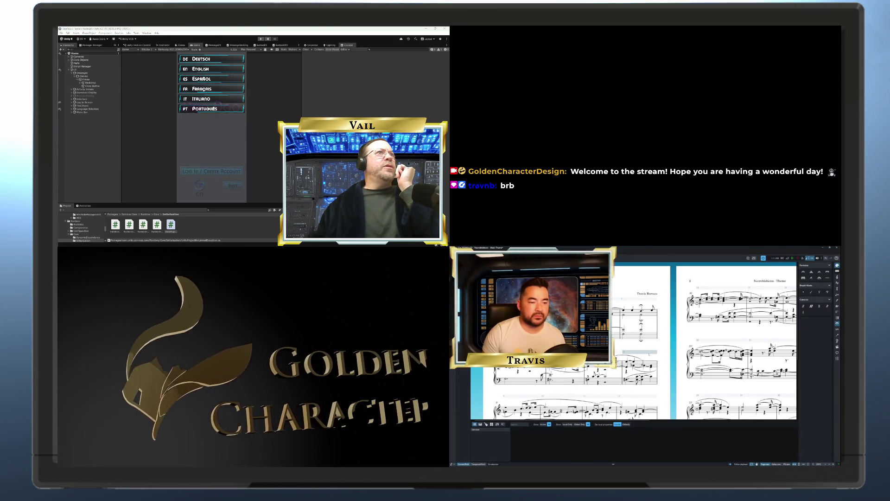
pyautogui.doubleClick(357, 31)
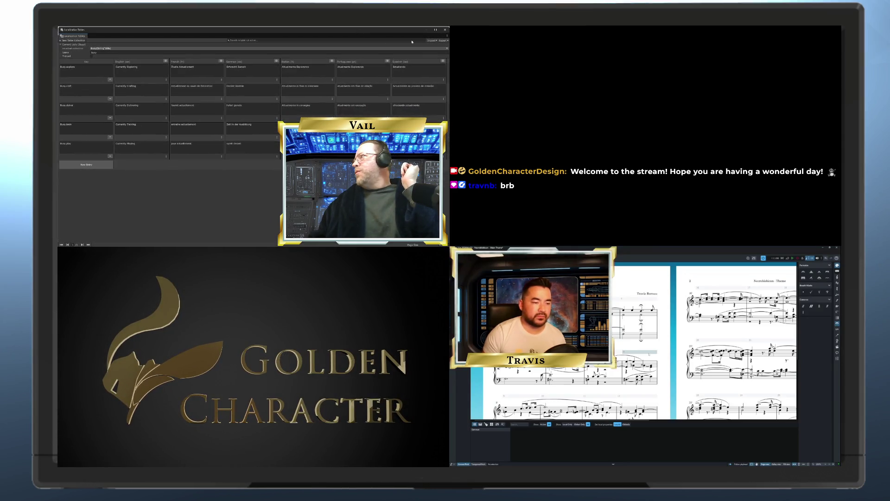
pyautogui.click(434, 30)
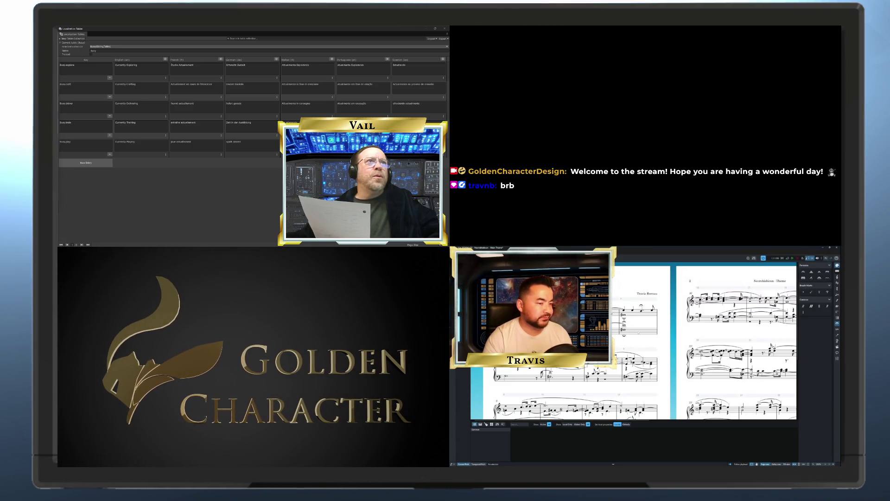
pyautogui.click(623, 316)
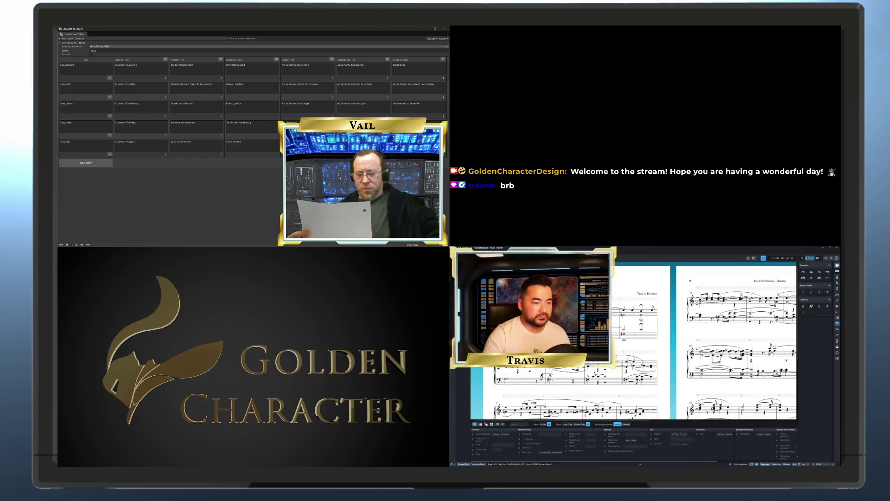
pyautogui.press('Escape')
pyautogui.click(623, 333)
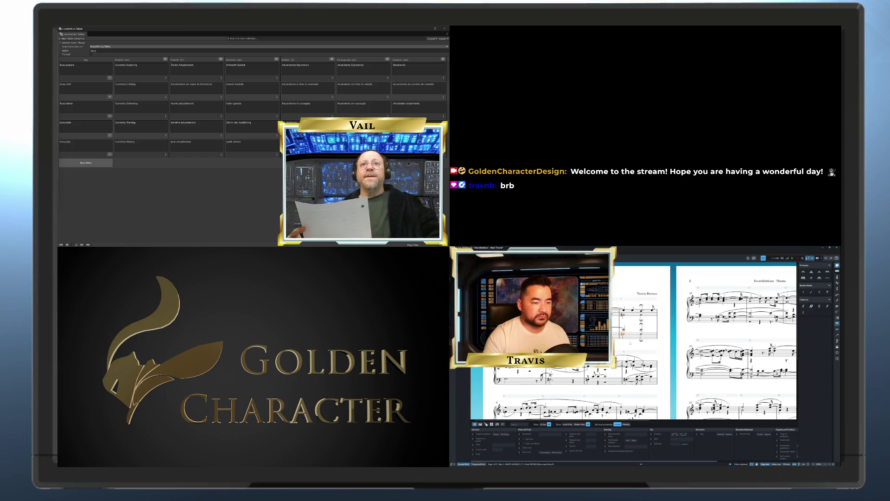
pyautogui.press('Escape')
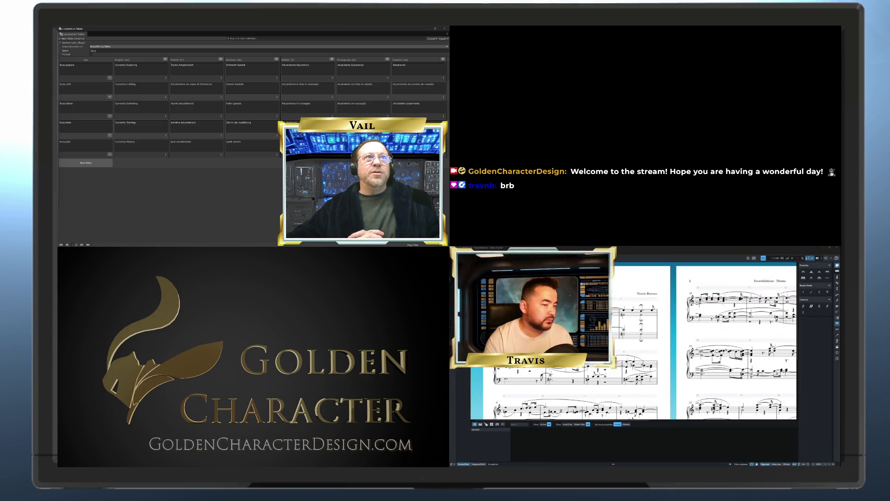
pyautogui.click(622, 333)
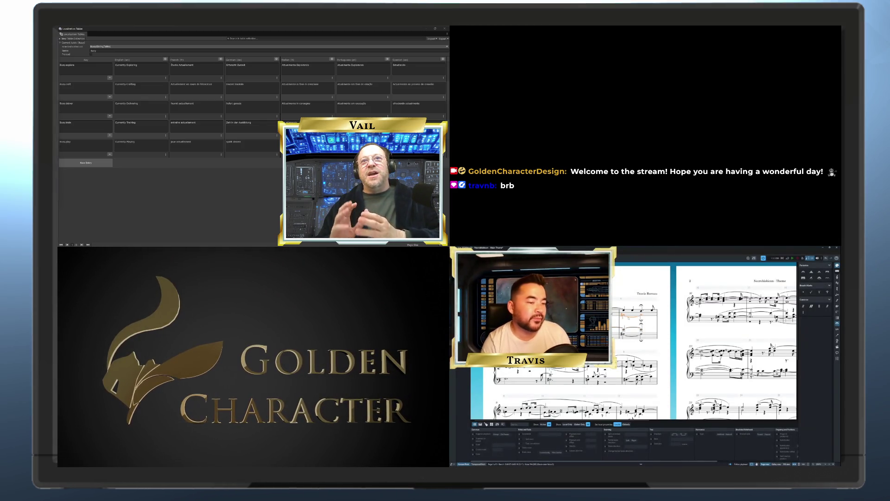
pyautogui.press('Escape')
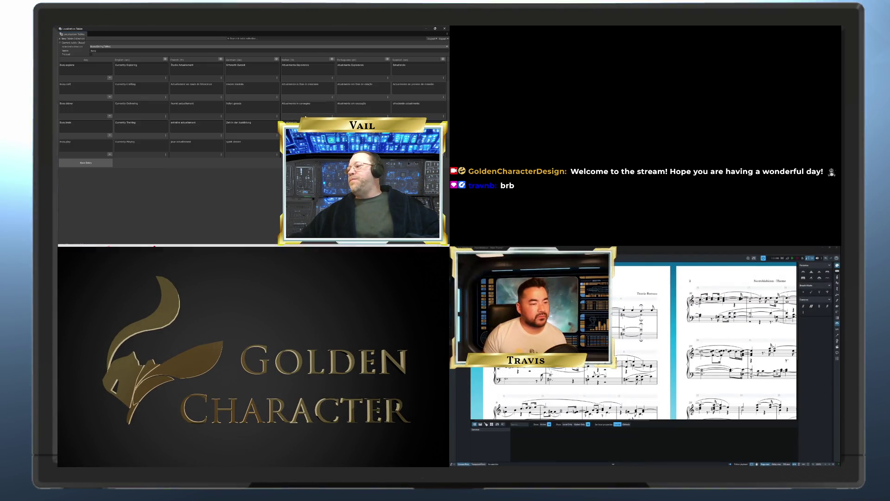
pyautogui.click(444, 28)
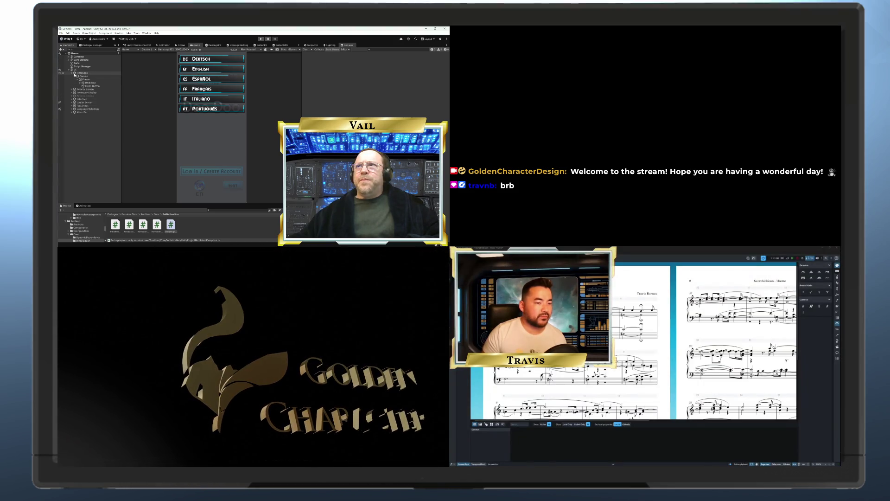
# Step: Expand Interface > Canvas > Base Text in the Scene view and inspect the Backing object
pyautogui.click(72, 99)
pyautogui.click(84, 112)
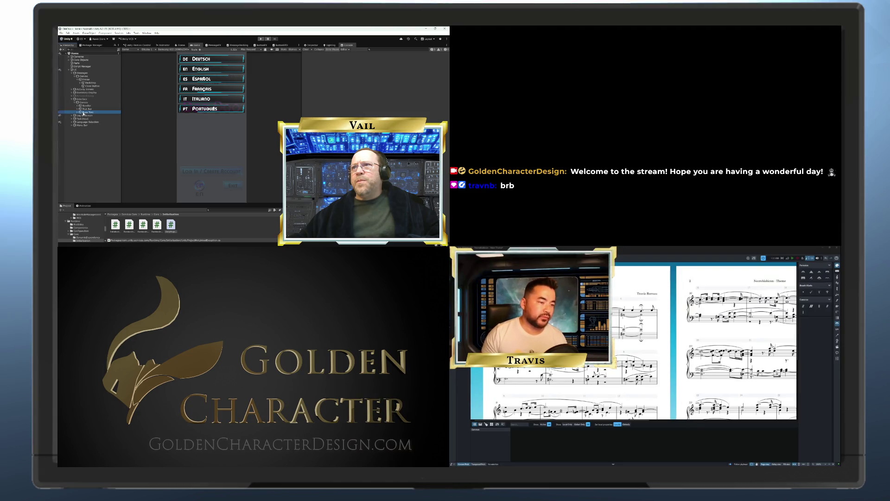
pyautogui.click(180, 45)
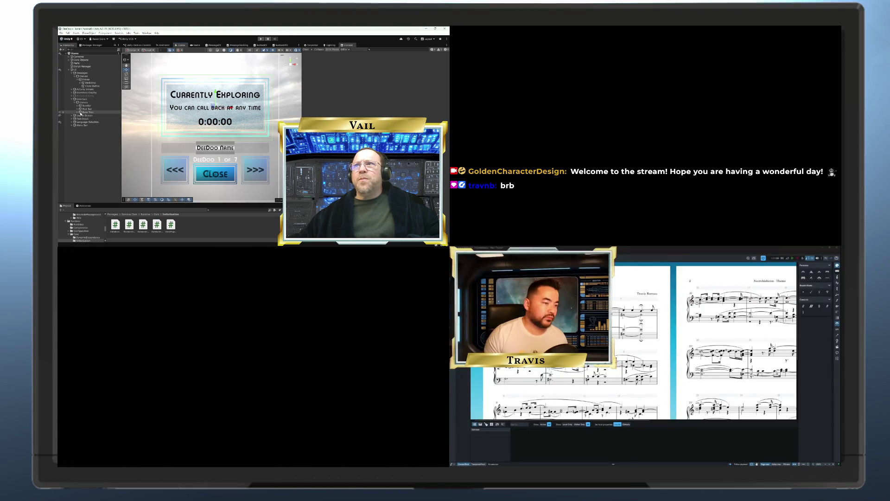
pyautogui.click(78, 112)
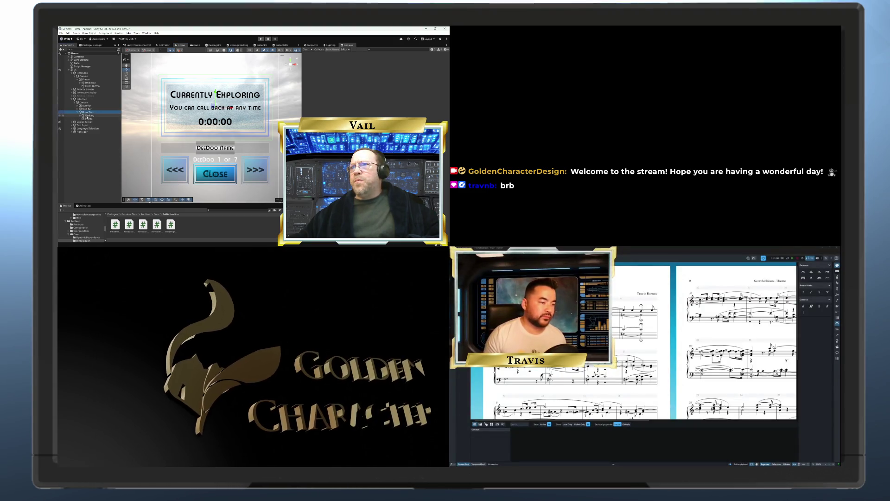
pyautogui.click(81, 116)
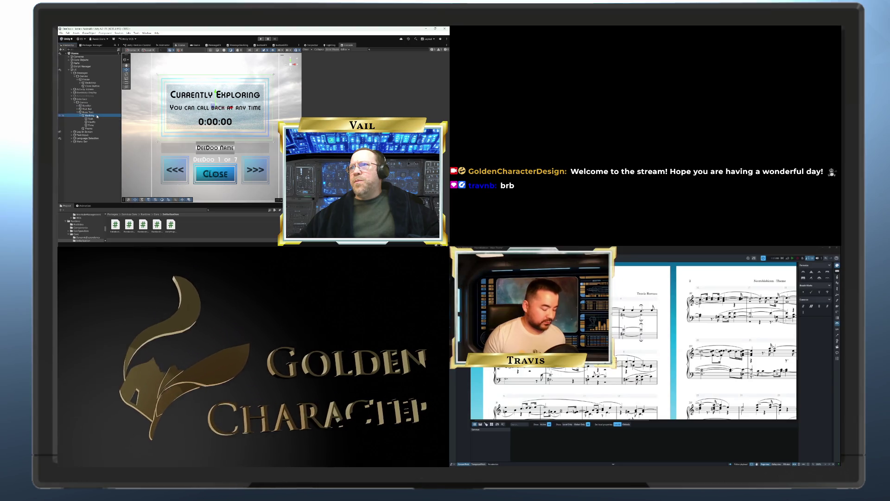
pyautogui.click(316, 47)
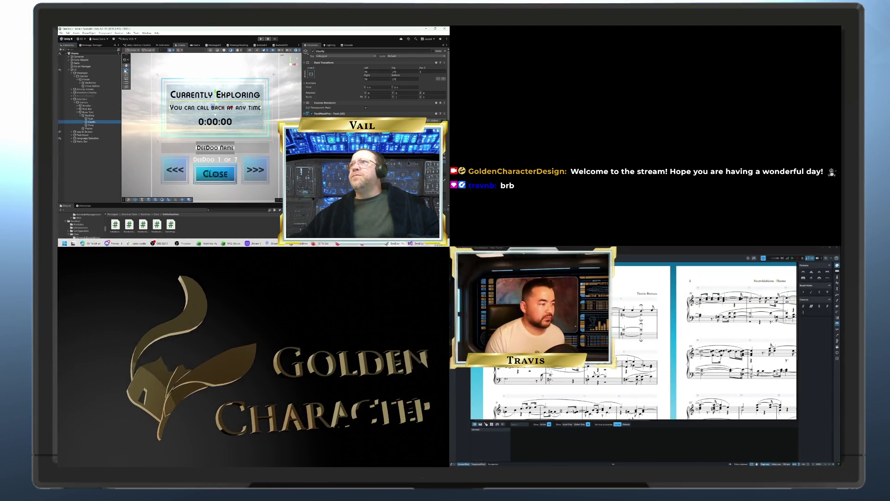
# Step: Reopen the Localization Tables window from Window > Asset Management
pyautogui.click(146, 33)
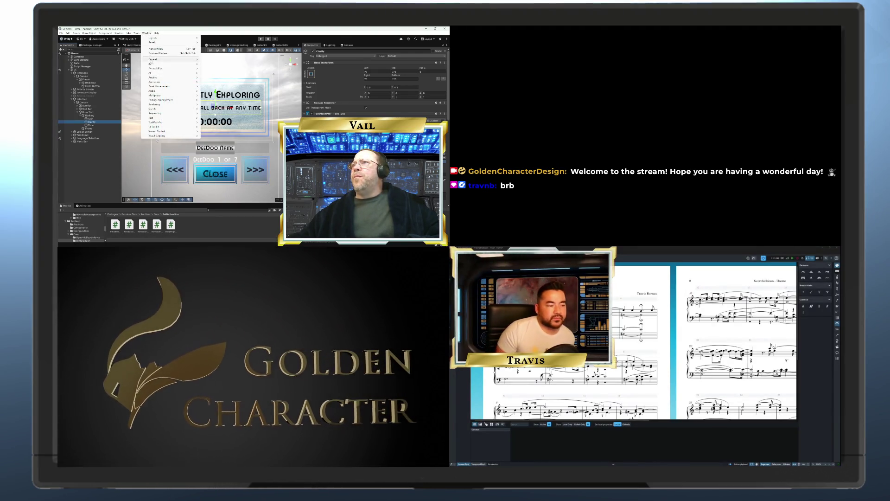
pyautogui.moveTo(151, 64)
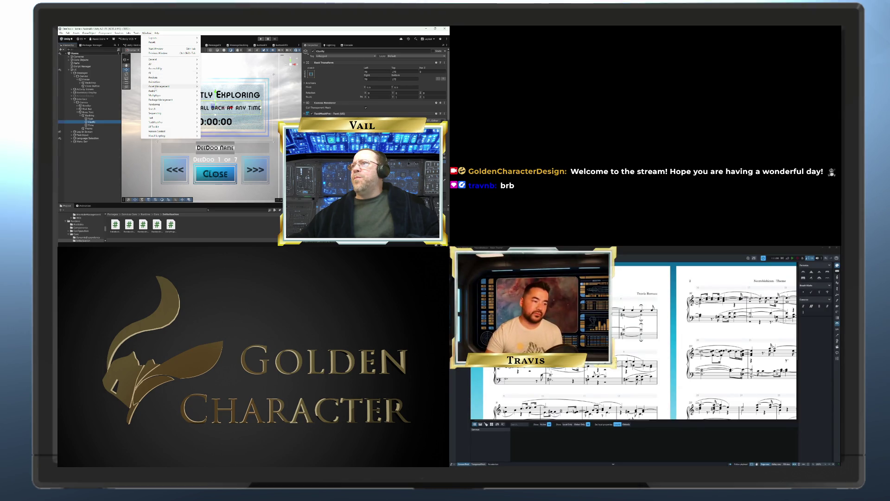
pyautogui.moveTo(158, 86)
pyautogui.click(215, 91)
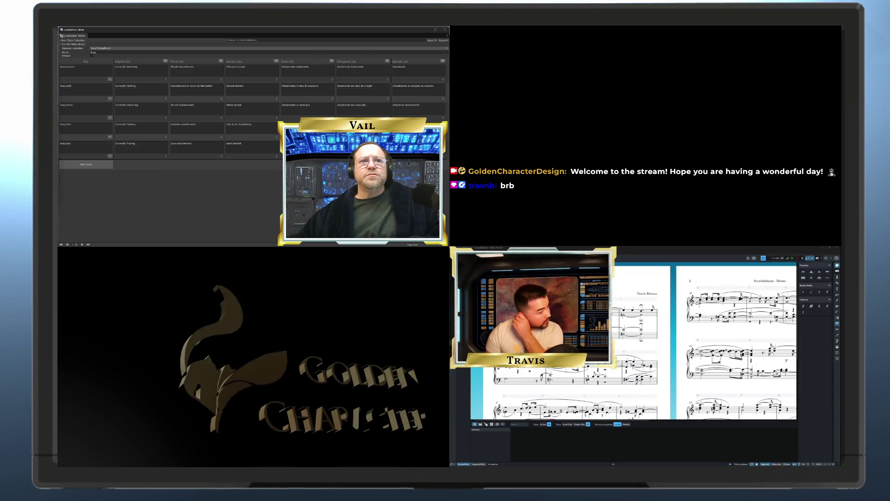
# Step: Add two new string-table rows keyed as Busy.craft.clarify entries
pyautogui.click(102, 164)
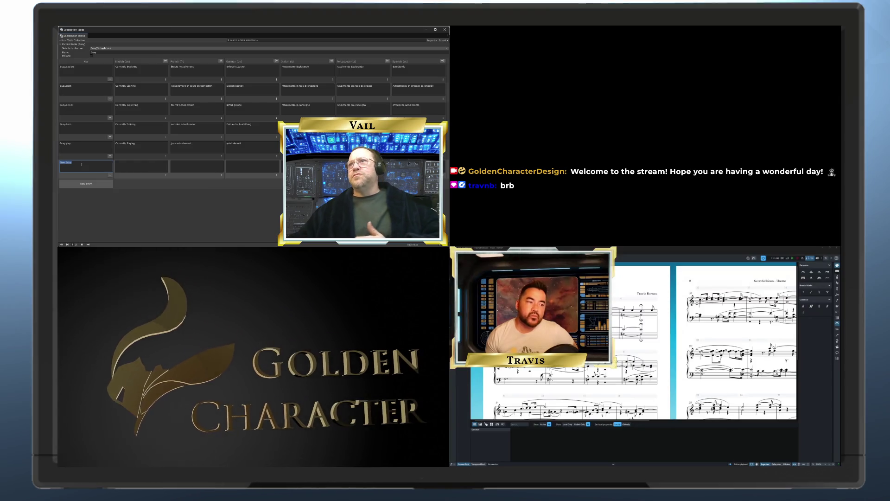
pyautogui.write('bu')
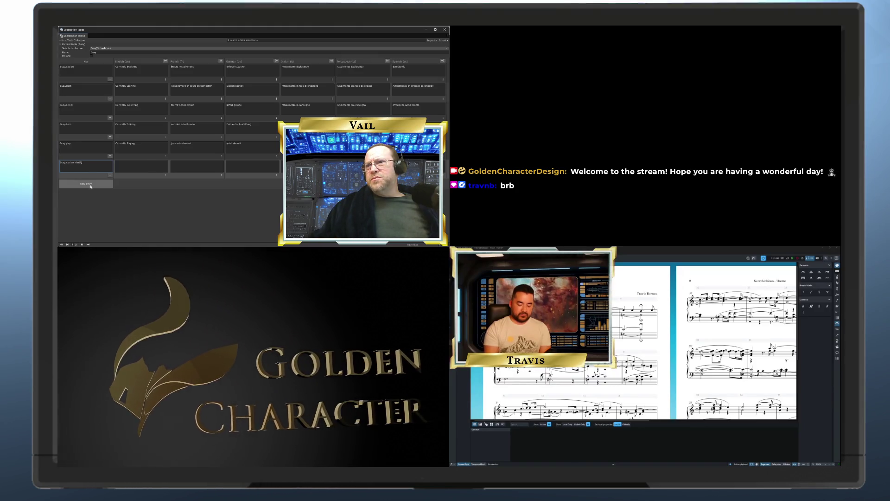
pyautogui.click(86, 184)
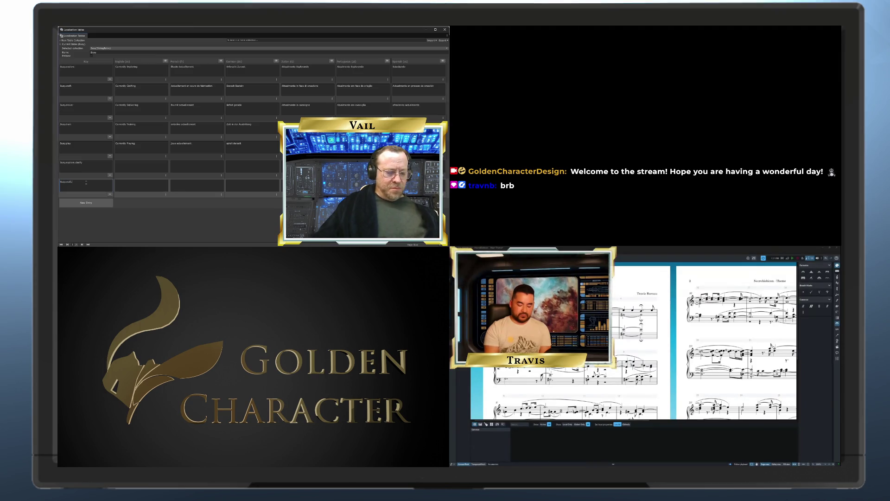
pyautogui.write('.clarify')
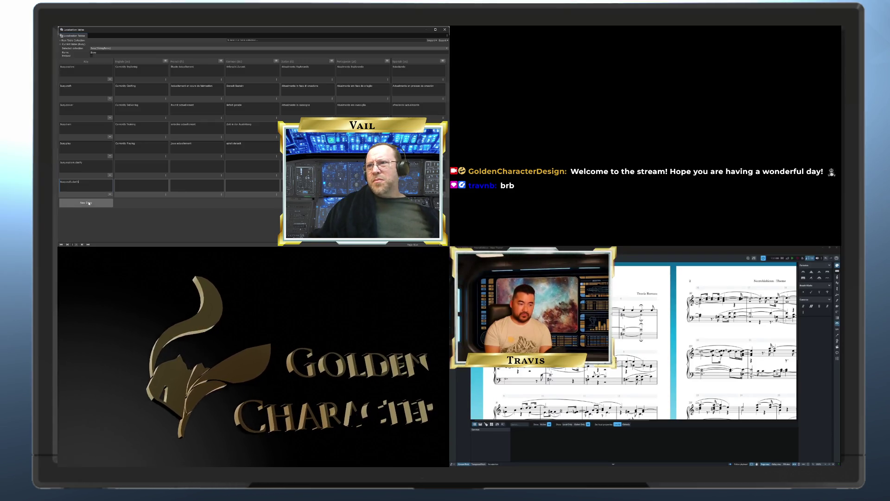
# Step: Add a Busy.deliver.clarify entry and correct the Busy.deliver key text
pyautogui.click(88, 203)
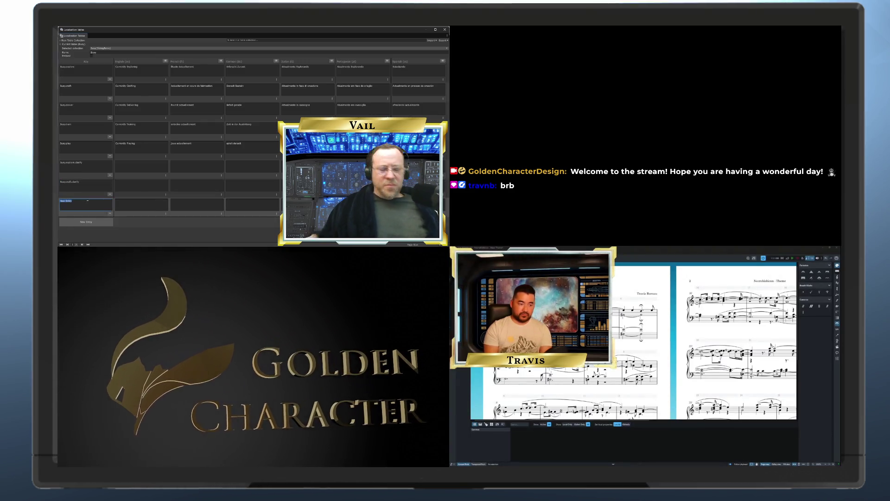
pyautogui.write('Busy.deliver')
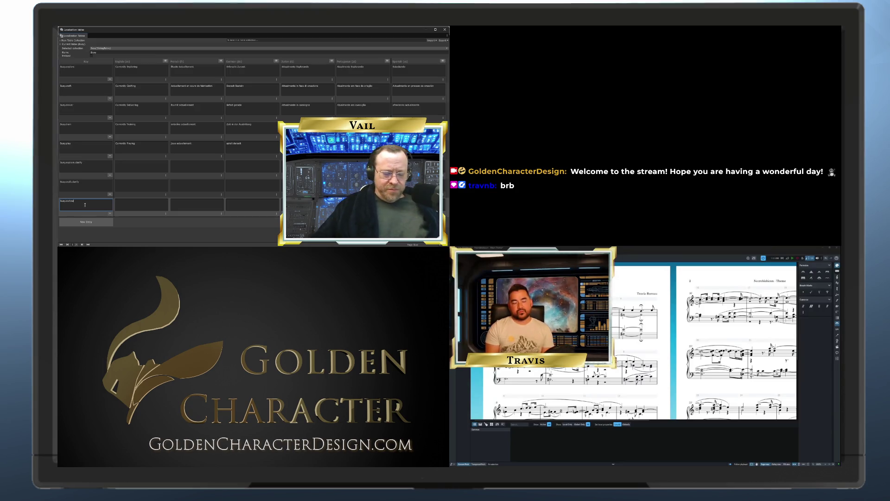
pyautogui.write('.clarify')
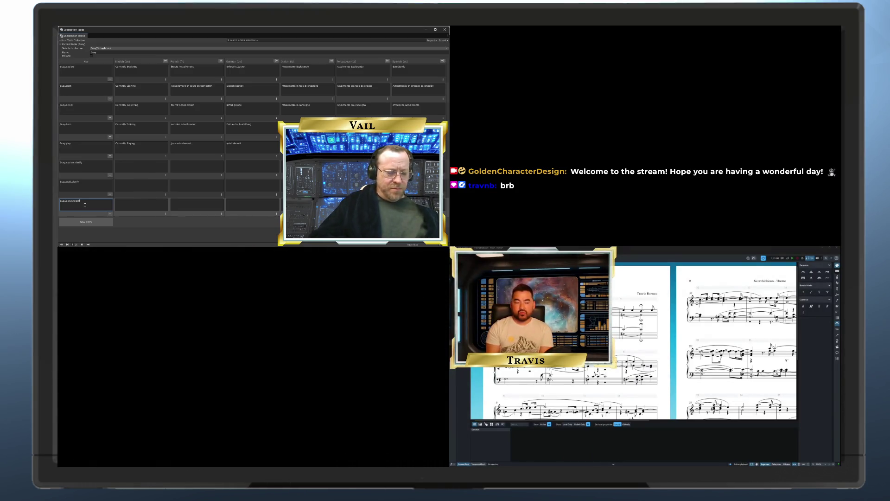
pyautogui.doubleClick(70, 106)
pyautogui.click(71, 106)
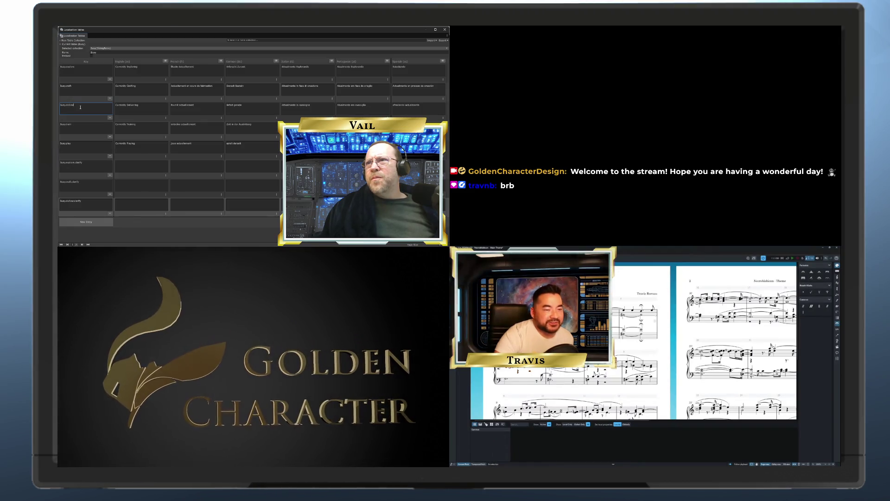
# Step: Add a Busy.train.clarify entry and another new key row below it
pyautogui.click(79, 222)
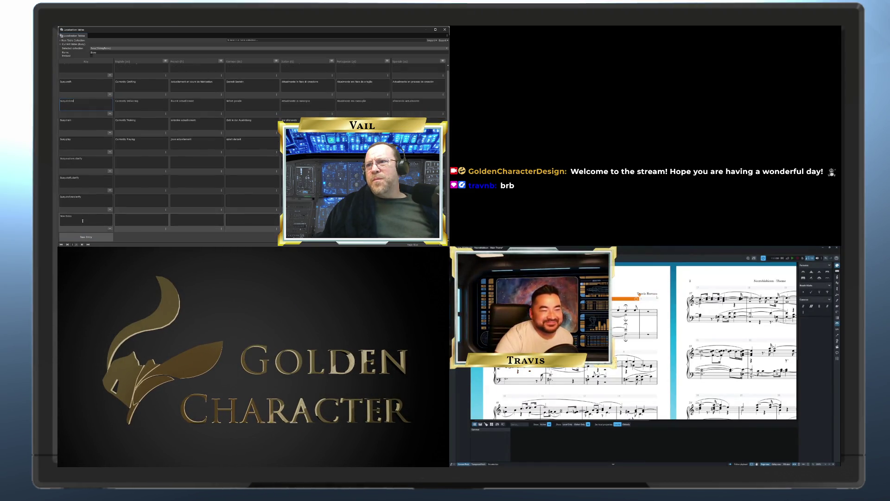
pyautogui.write('Busy')
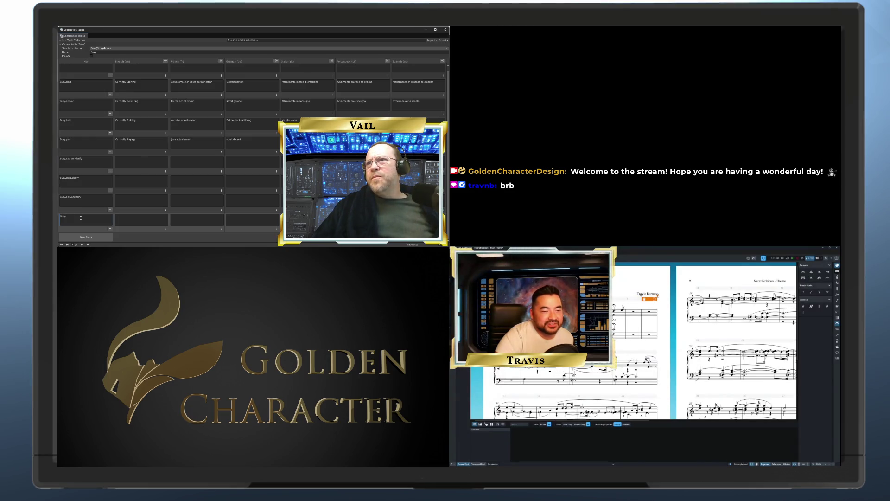
pyautogui.write('.train.clarify')
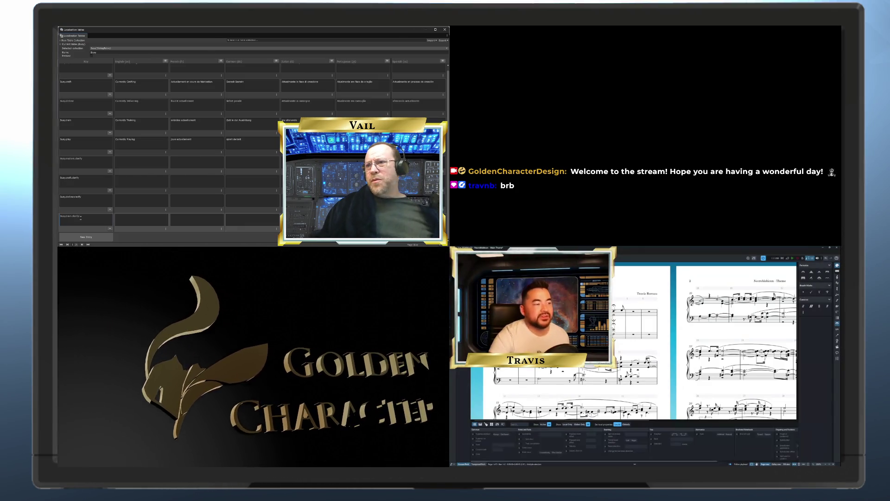
pyautogui.click(86, 237)
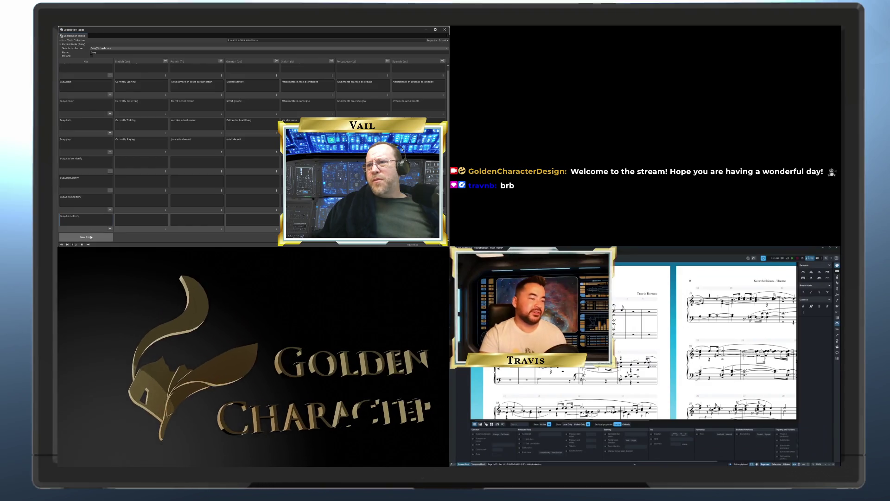
# Step: Key the new row Busy.explore.clarify and select its English cell
pyautogui.write('Busy')
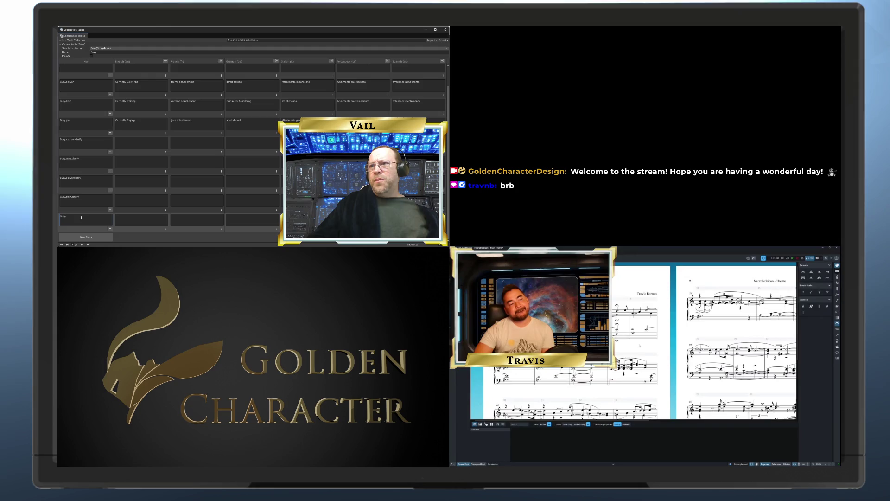
pyautogui.write('.idle')
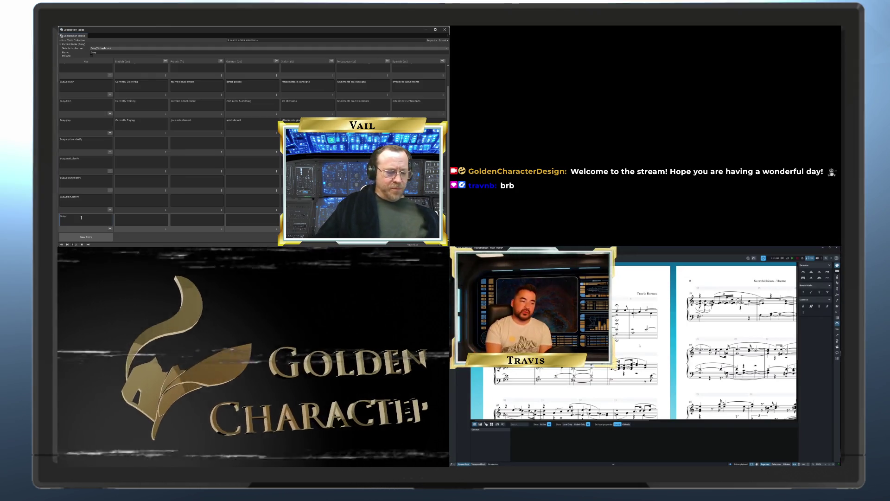
pyautogui.write('.clarify')
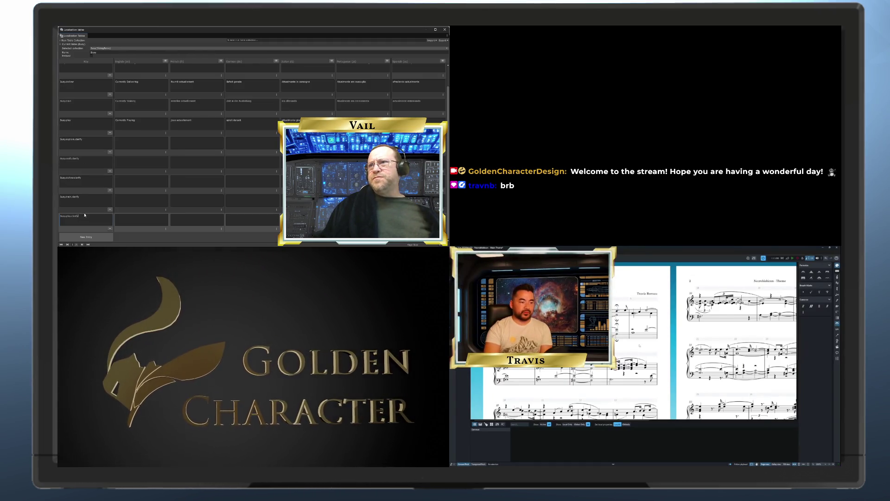
pyautogui.click(126, 140)
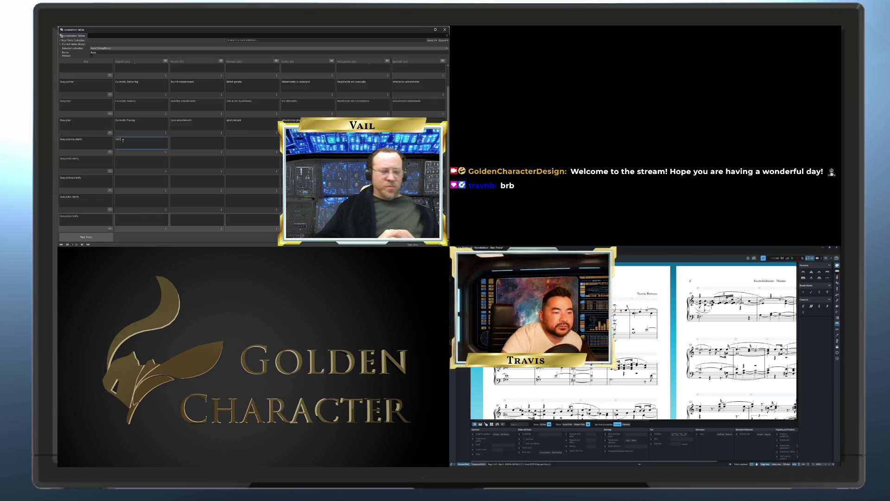
# Step: Enter English text for Busy.explore.clarify, then add another Busy.explore entry offering a later callback
pyautogui.write(' return')
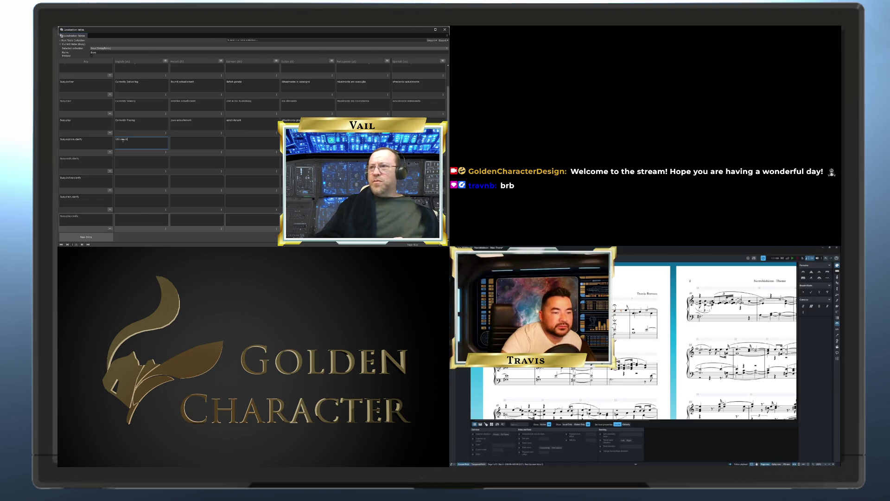
pyautogui.write('eaccep')
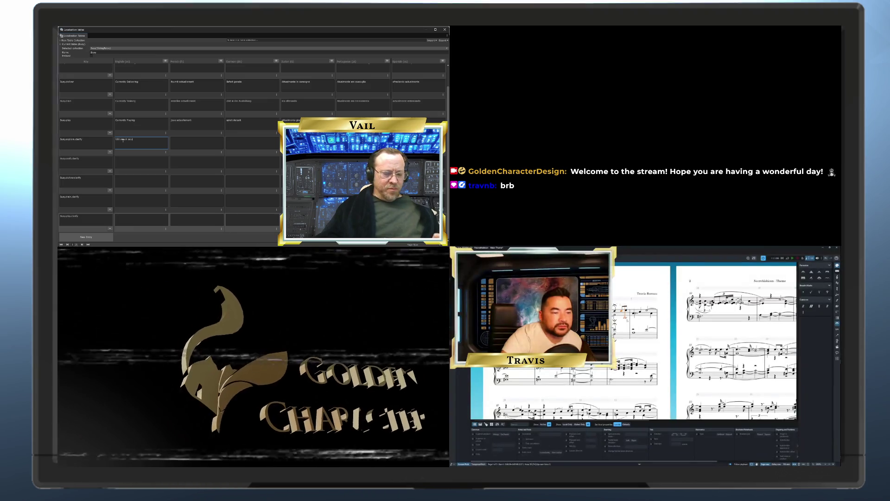
pyautogui.write('n as it')
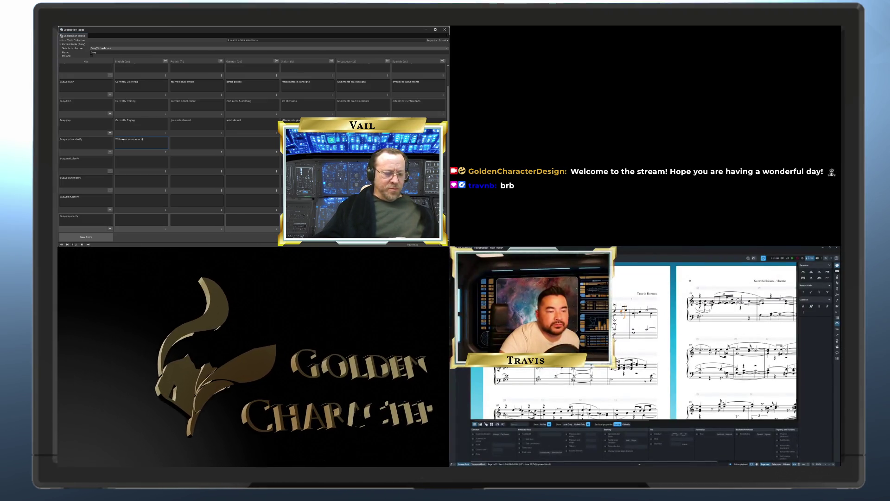
pyautogui.write('scovery')
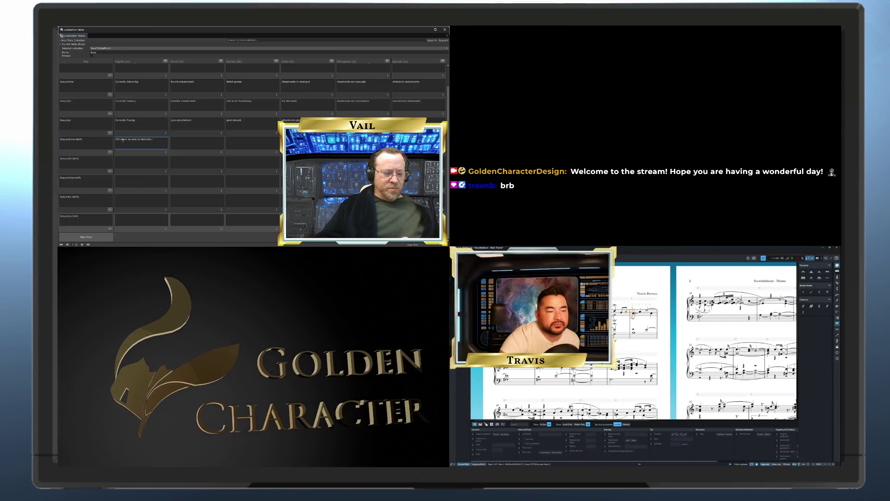
pyautogui.write(' is made')
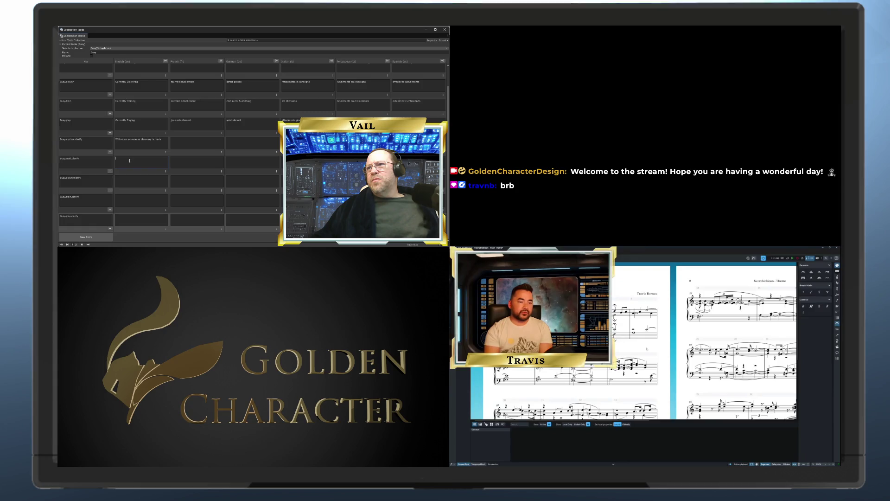
pyautogui.click(88, 237)
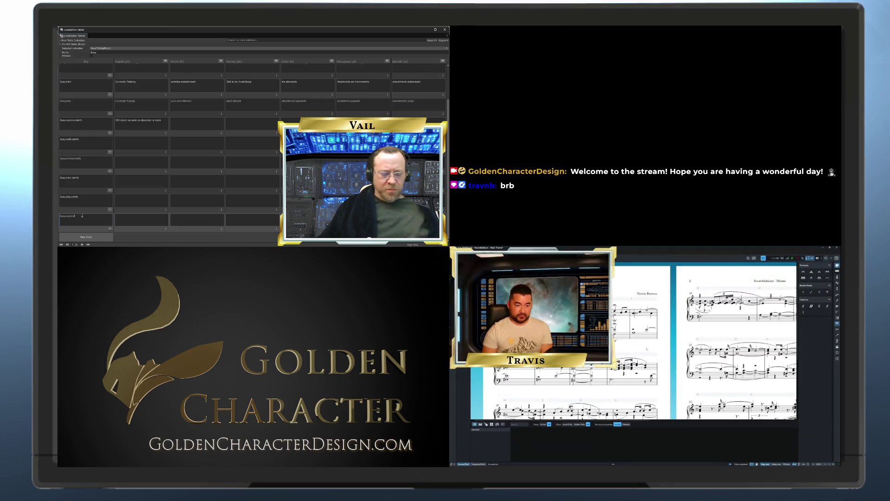
pyautogui.write('.comp')
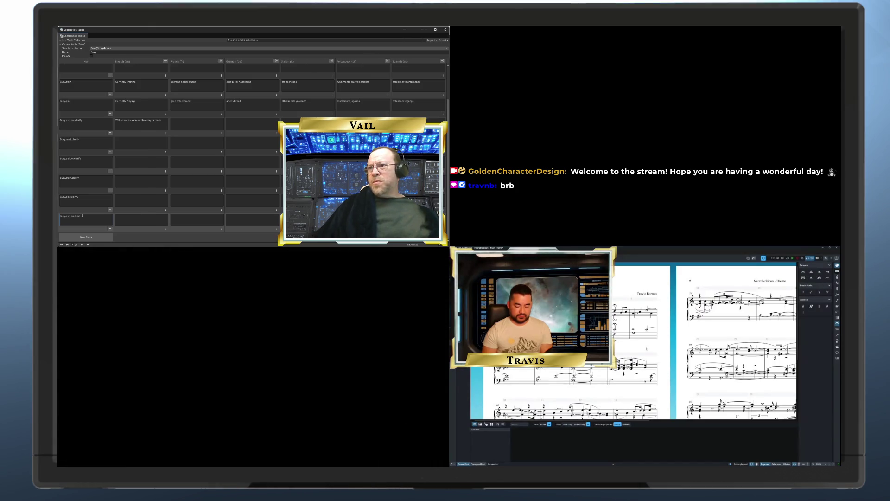
pyautogui.click(136, 216)
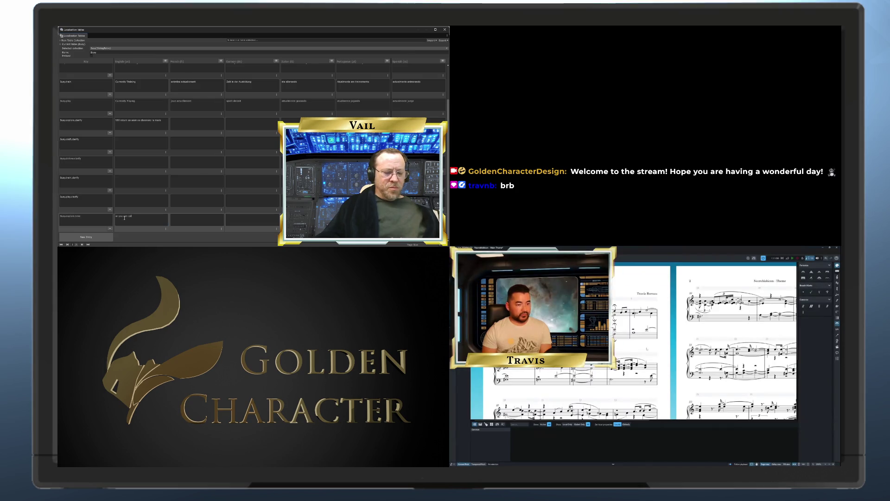
pyautogui.write(' back at ano')
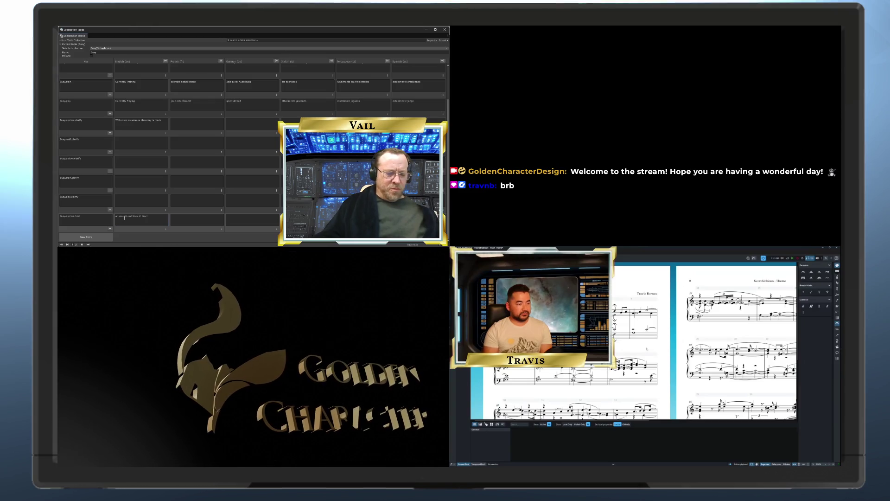
pyautogui.write('the')
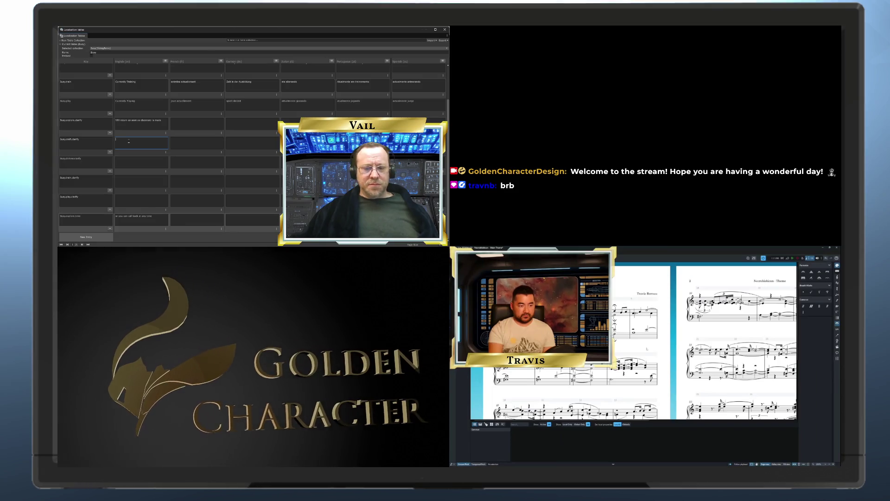
# Step: Add four new key rows named for the Busy train entries and the Busy play time entry
pyautogui.click(93, 237)
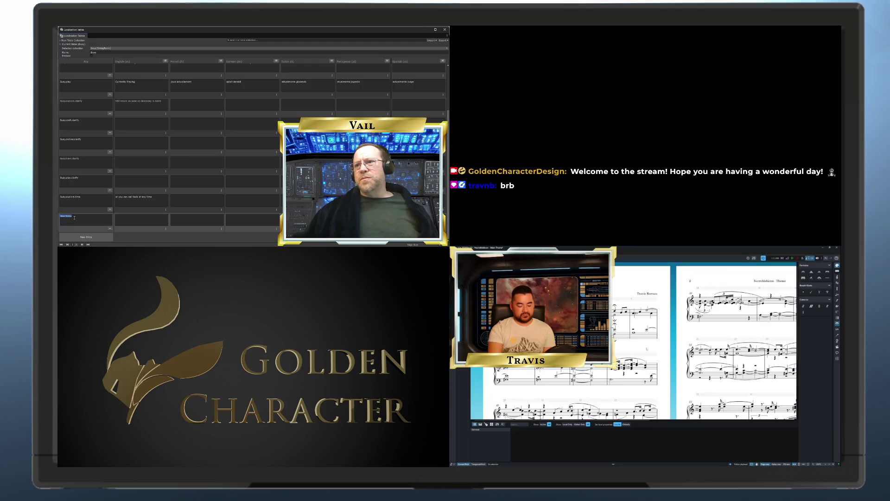
pyautogui.write('Busy.craft.time')
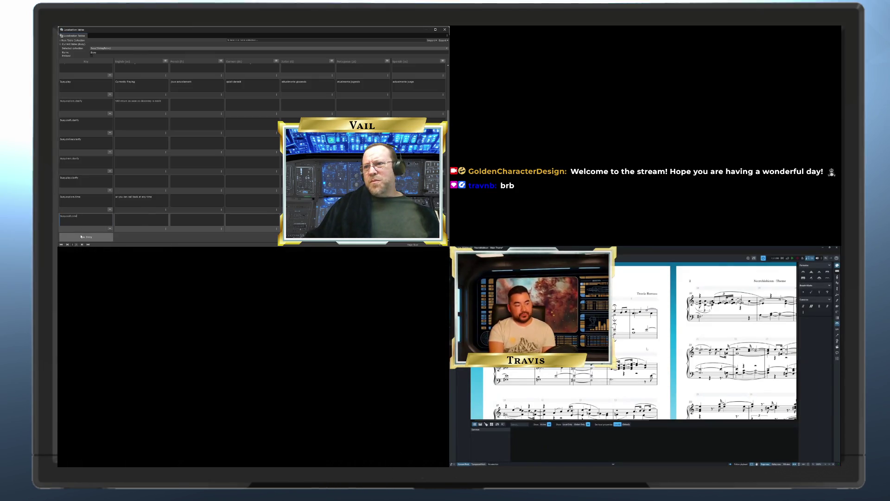
pyautogui.click(86, 237)
pyautogui.write('Busy.')
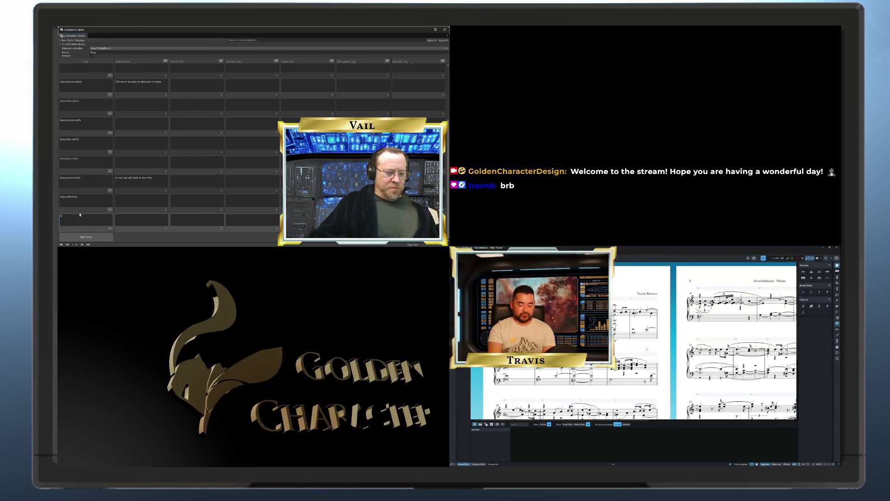
pyautogui.write('tr')
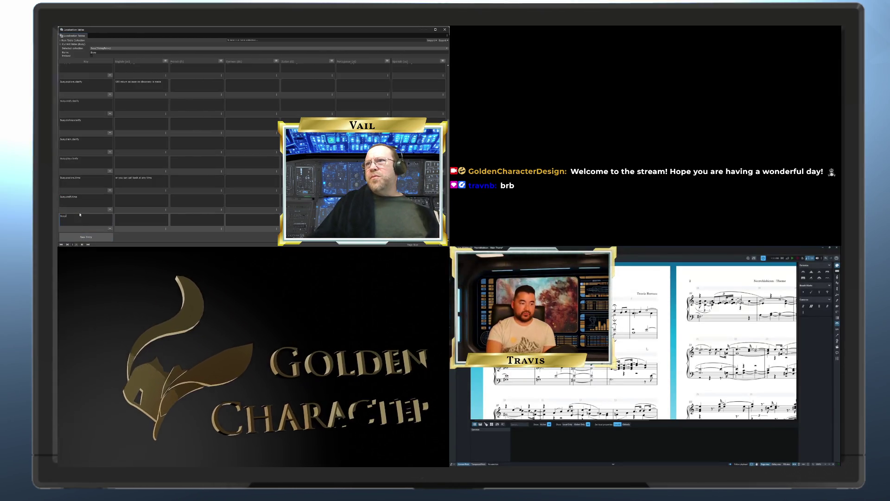
pyautogui.write('ain.time')
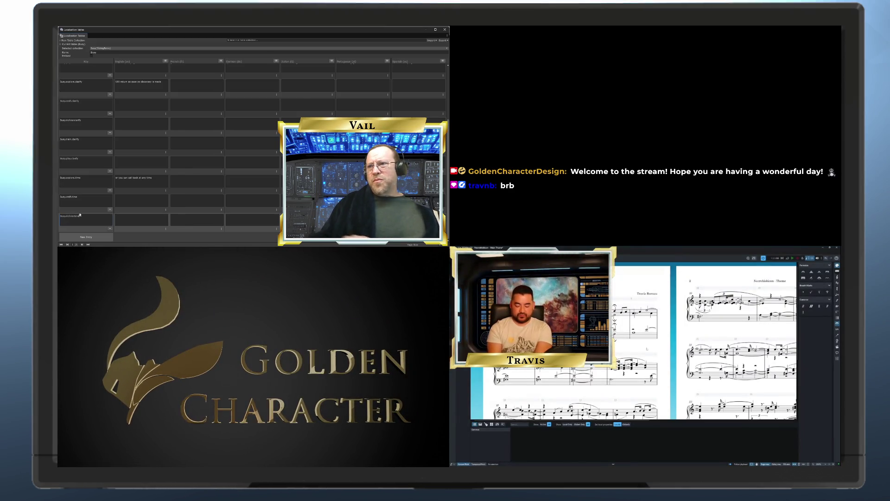
pyautogui.click(84, 237)
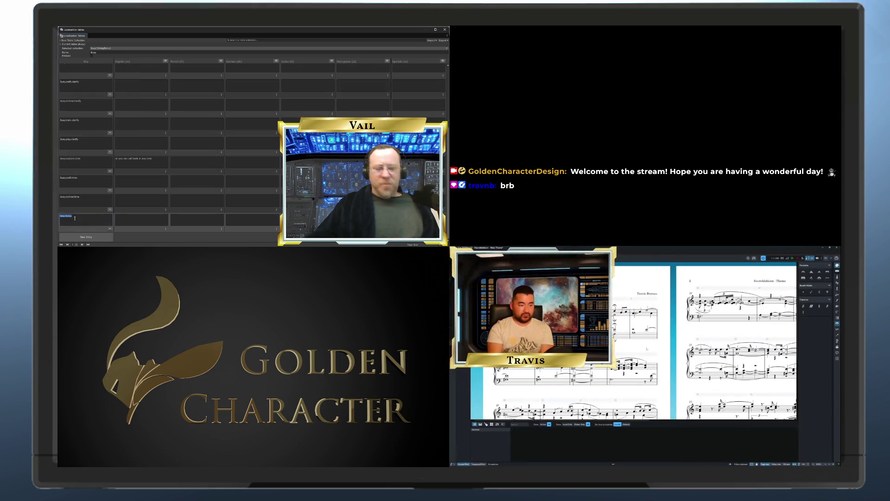
pyautogui.write('Busy.train.')
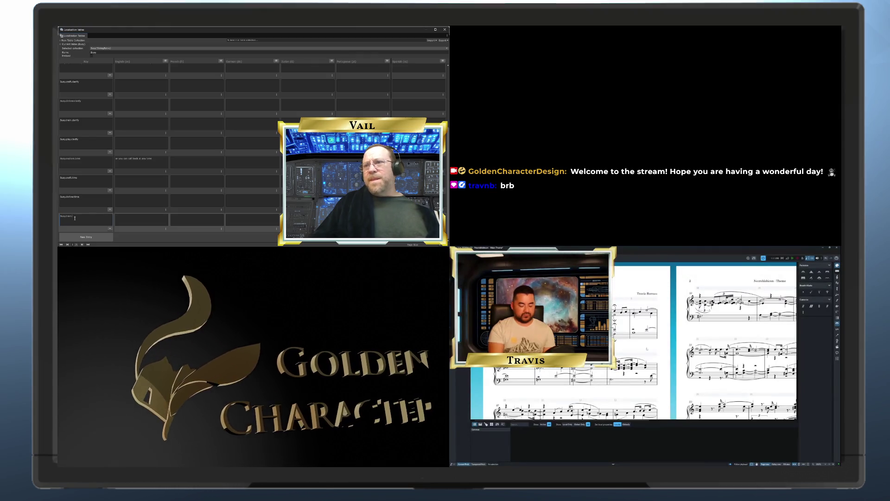
pyautogui.write('hard')
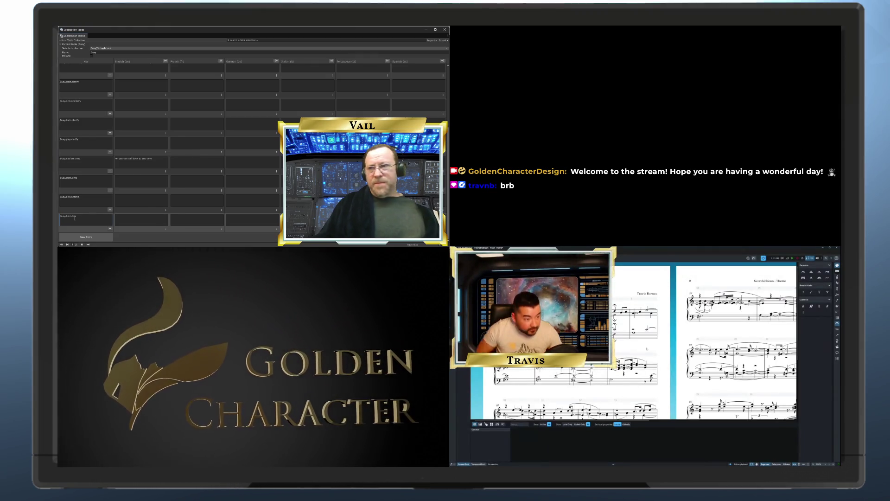
pyautogui.click(91, 236)
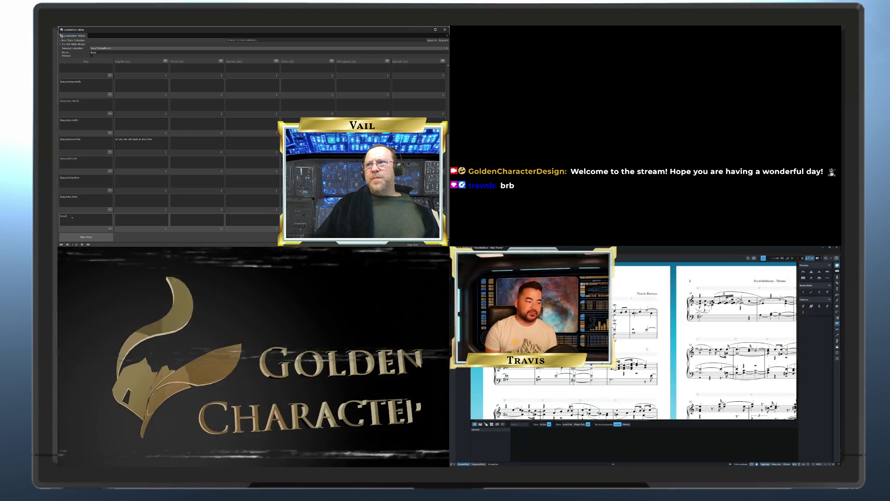
pyautogui.write('.play')
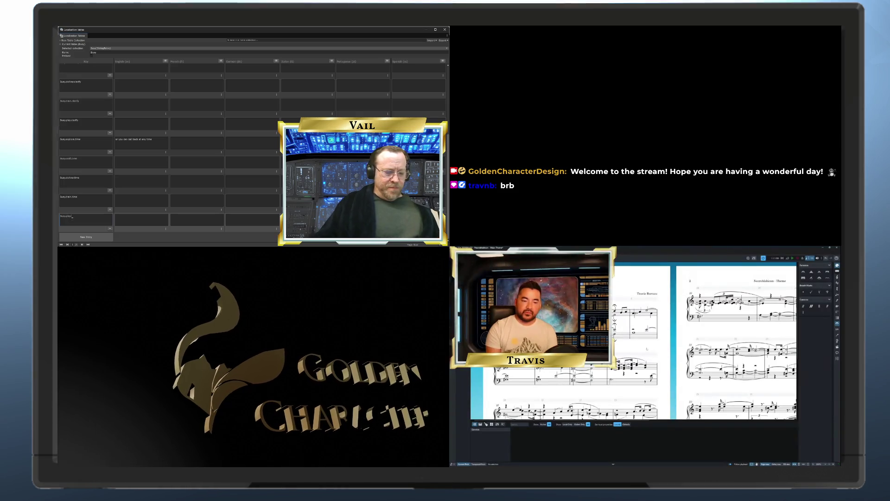
pyautogui.write('.time')
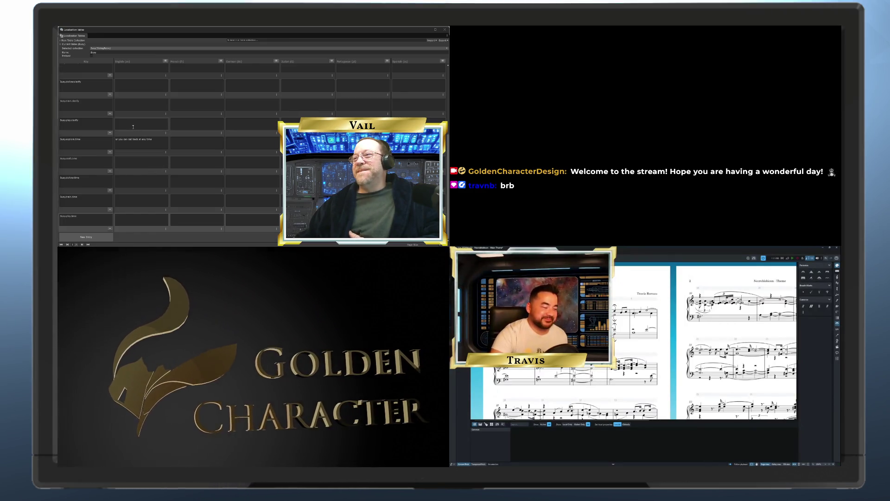
# Step: Enter 'Time remaining' as English text for an empty time row, then start editing Busy.play.clarify's English cell
pyautogui.scroll(5, 133, 127)
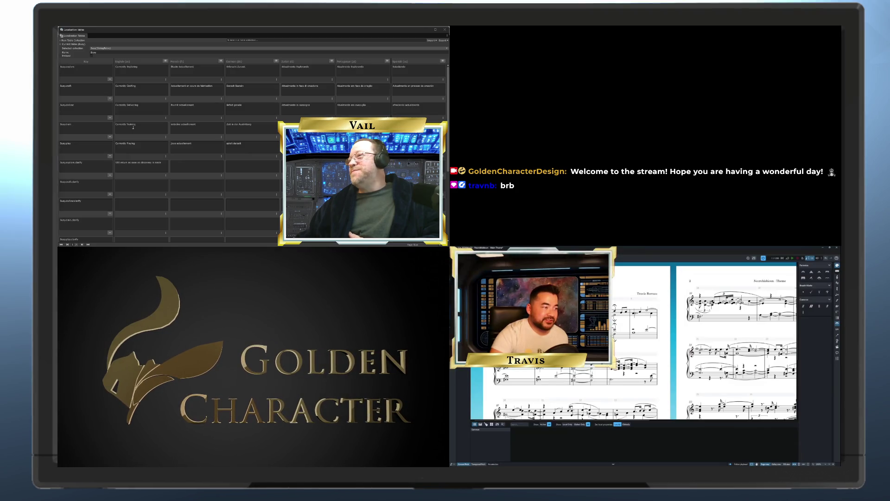
pyautogui.scroll(-5, 133, 126)
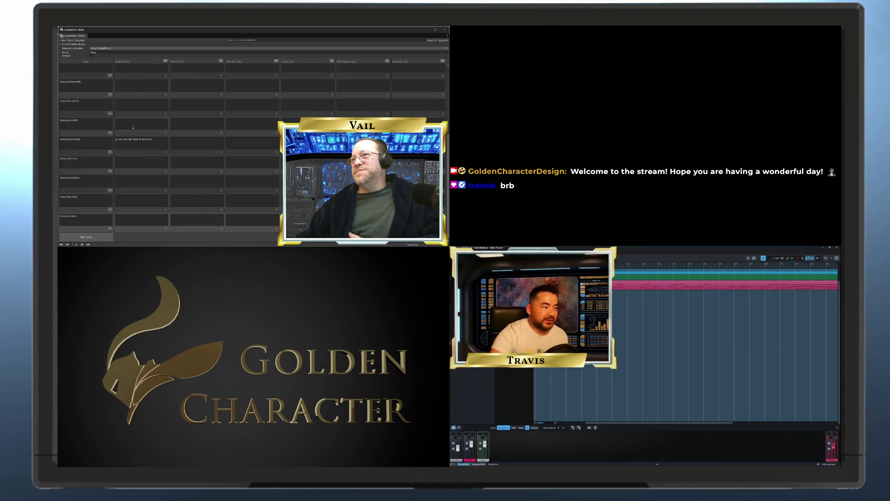
pyautogui.scroll(5, 133, 127)
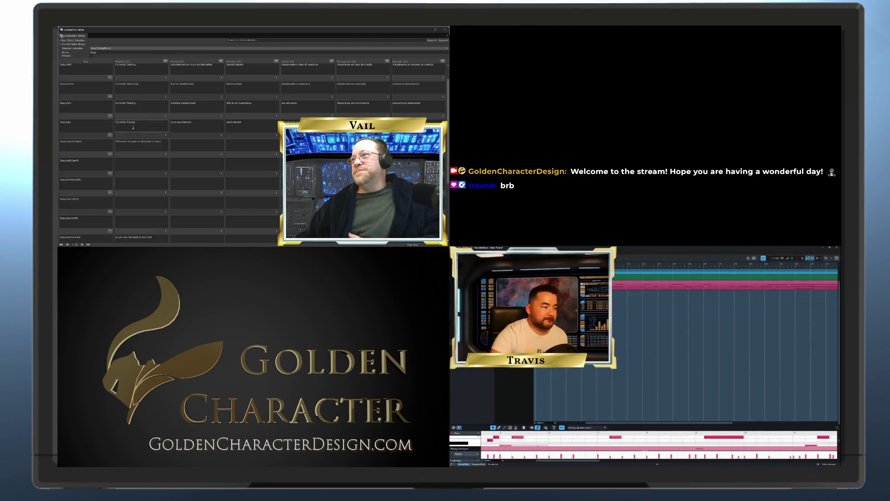
pyautogui.scroll(-1, 133, 128)
pyautogui.scroll(-3, 133, 128)
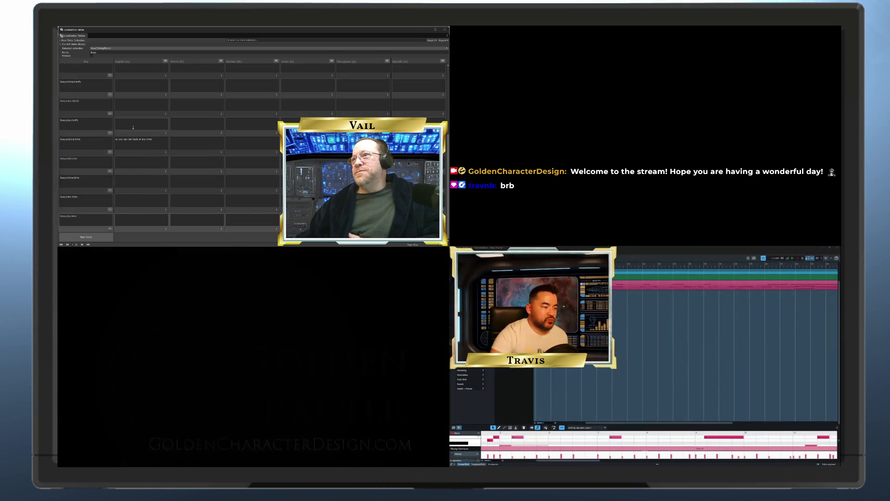
pyautogui.scroll(2, 133, 128)
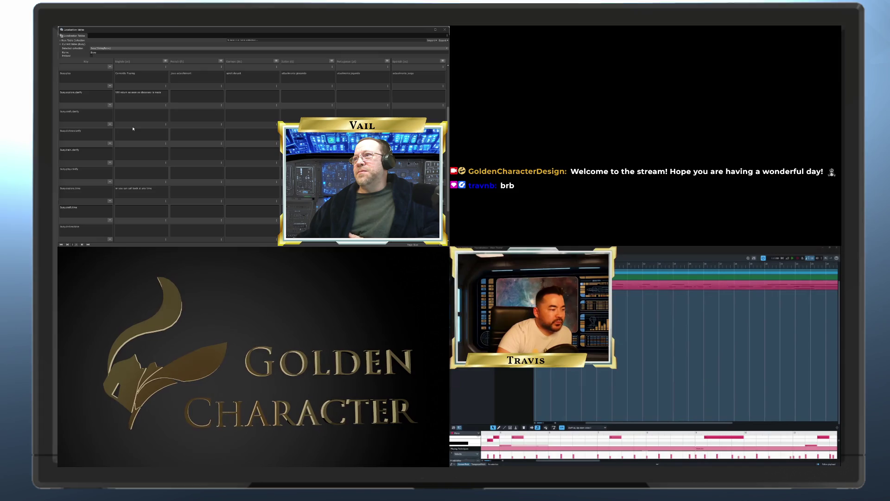
pyautogui.scroll(-3, 133, 128)
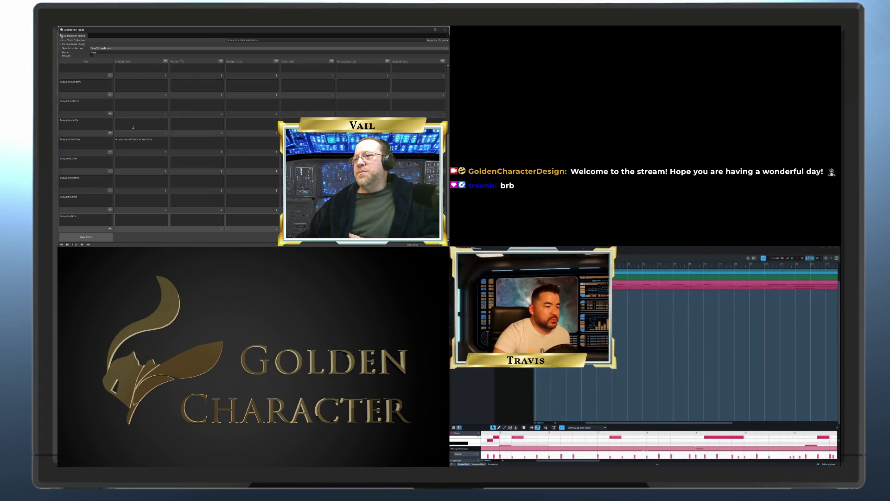
pyautogui.scroll(2, 133, 127)
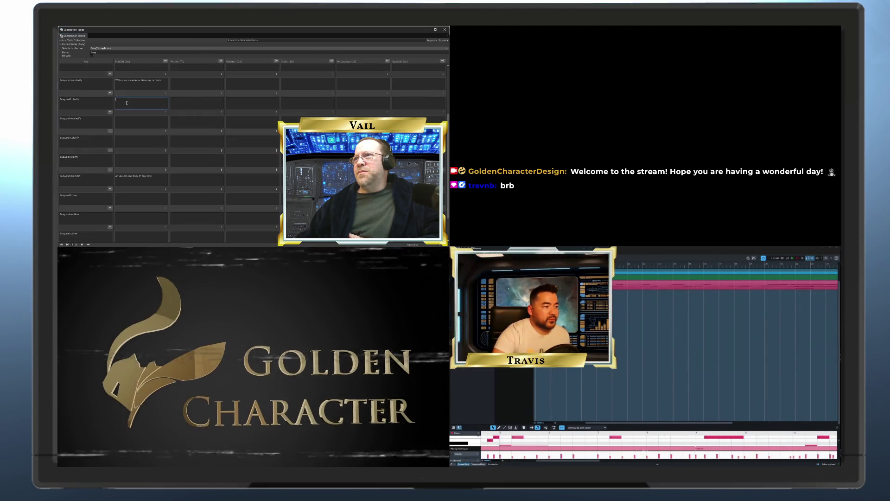
pyautogui.scroll(2, 127, 134)
pyautogui.write('Time remaining')
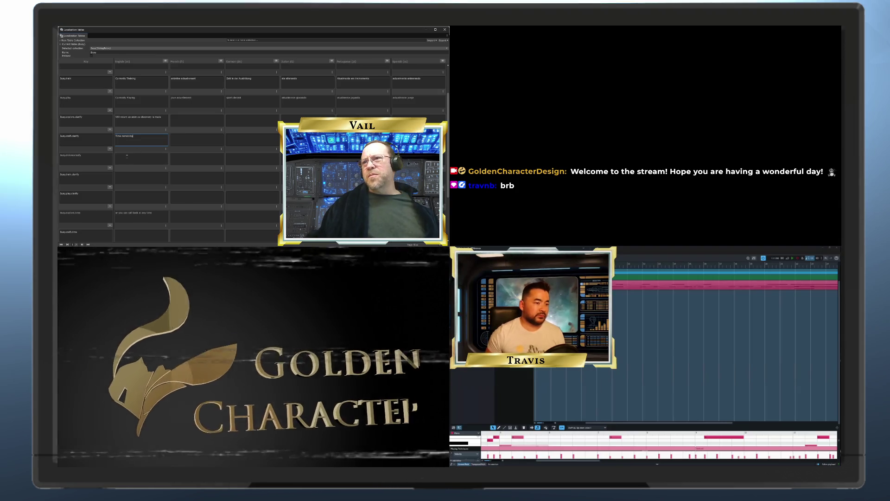
pyautogui.click(130, 156)
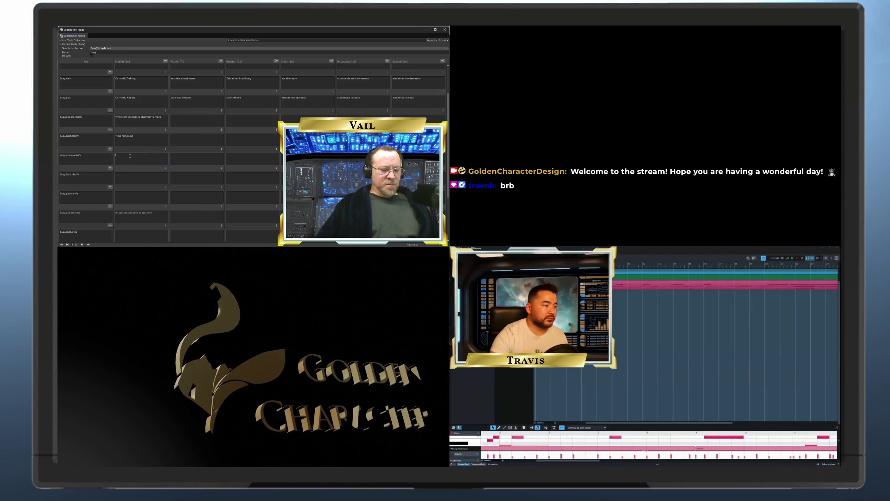
pyautogui.write('Time remai')
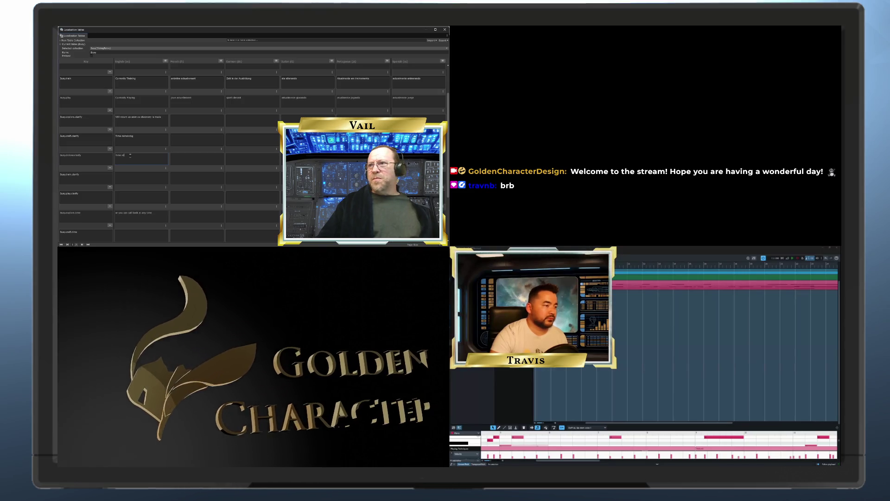
pyautogui.write('ning')
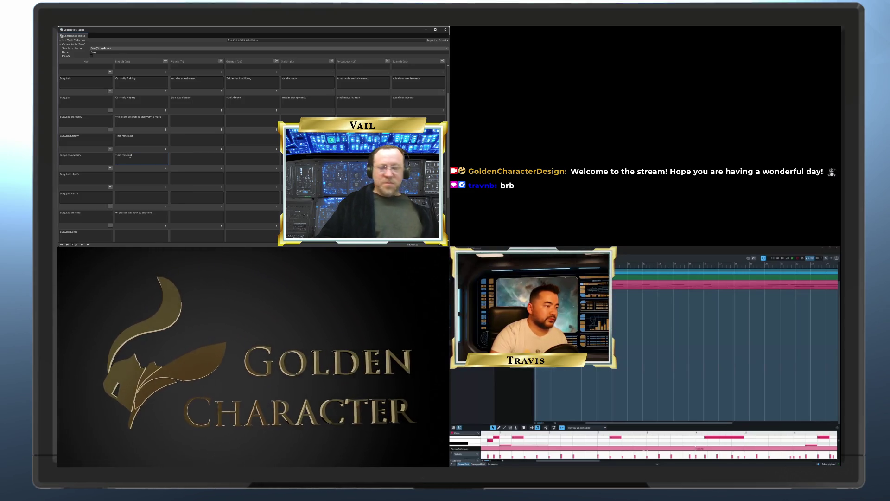
pyautogui.scroll(-1, 126, 159)
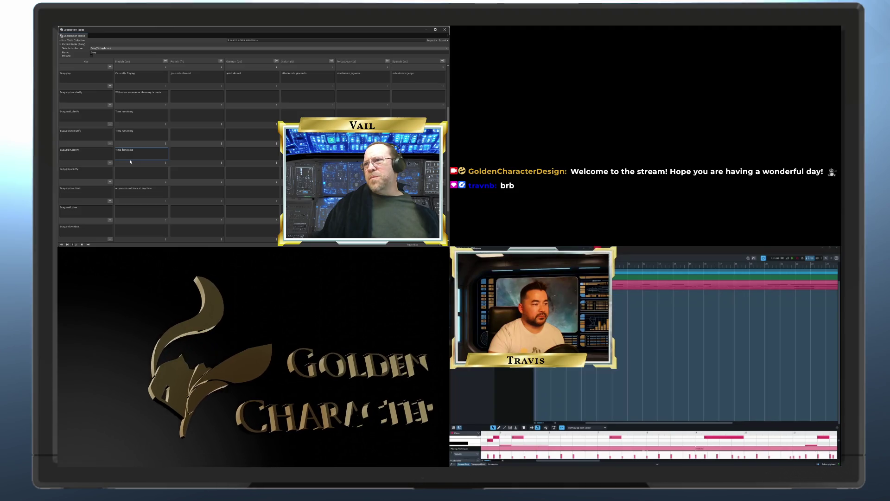
pyautogui.click(129, 170)
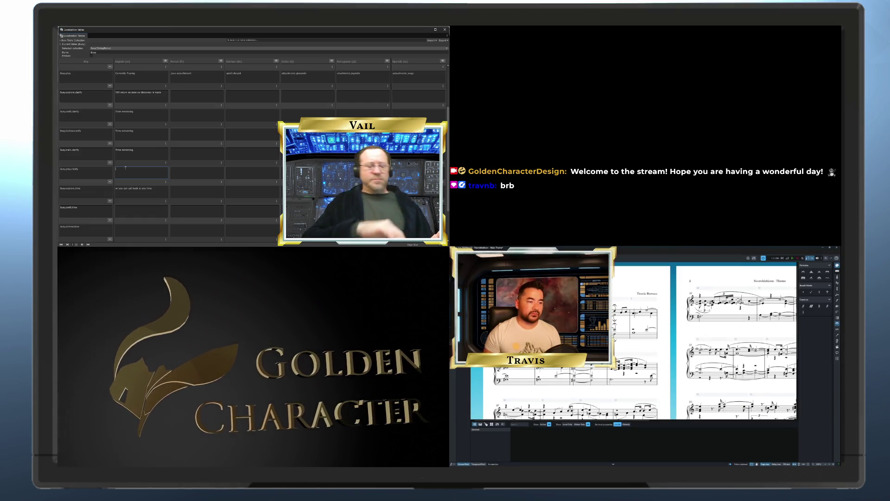
pyautogui.write('Call back at any time')
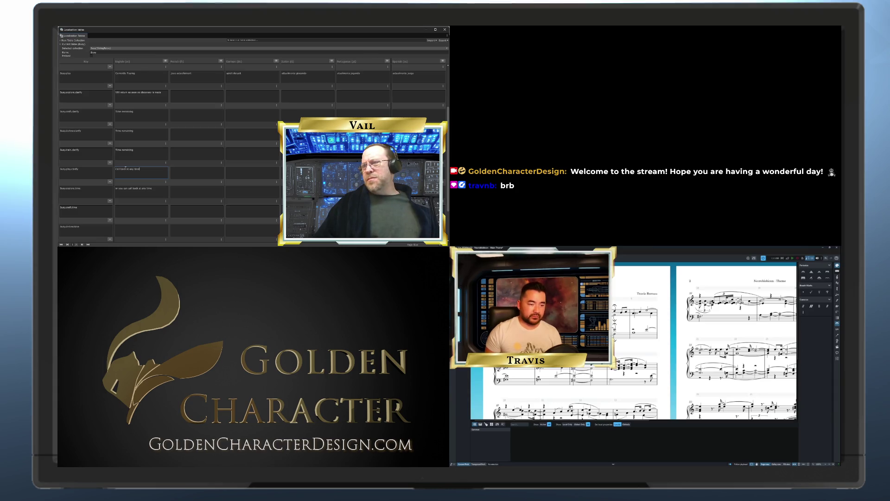
pyautogui.click(126, 227)
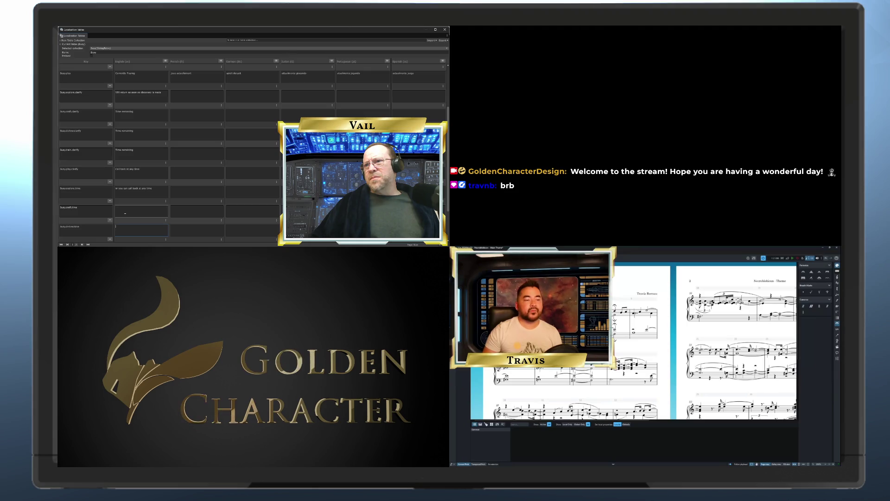
pyautogui.scroll(-3, 125, 213)
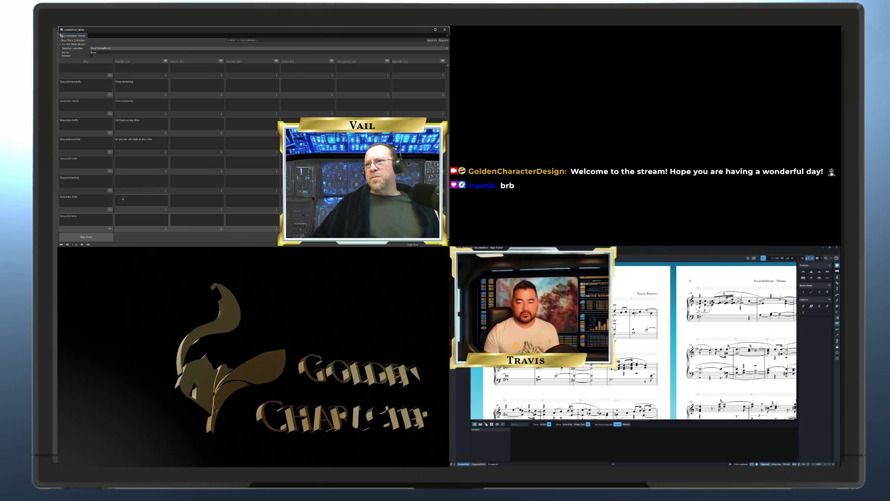
pyautogui.scroll(1, 123, 199)
pyautogui.scroll(-1, 123, 199)
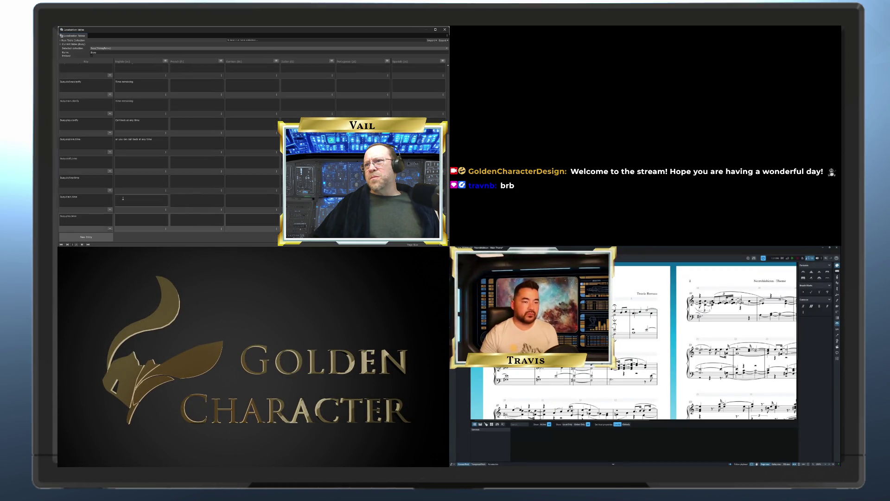
pyautogui.scroll(3, 123, 199)
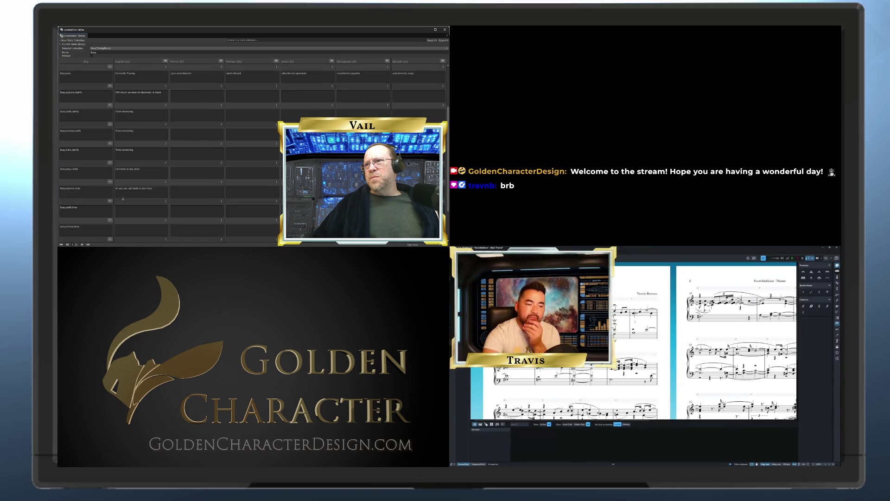
pyautogui.scroll(1, 123, 198)
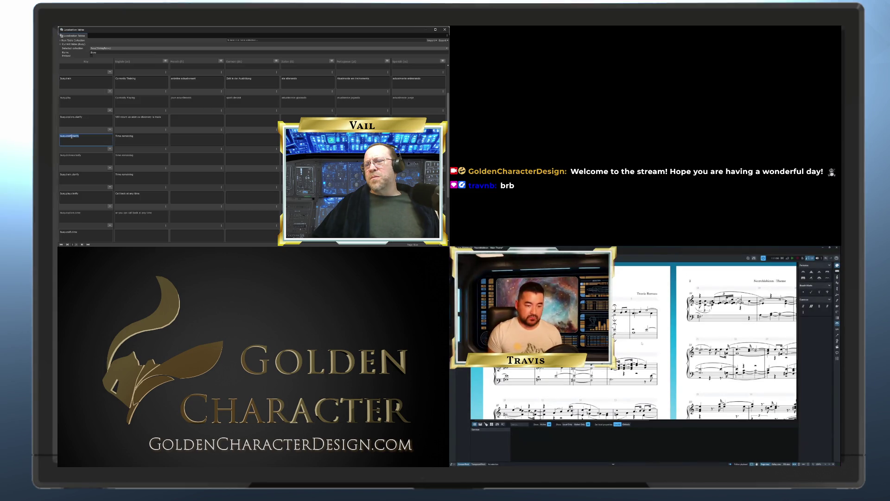
# Step: Rename the craft key to Busy.countdown.clarify and edit a time entry's key name
pyautogui.doubleClick(66, 137)
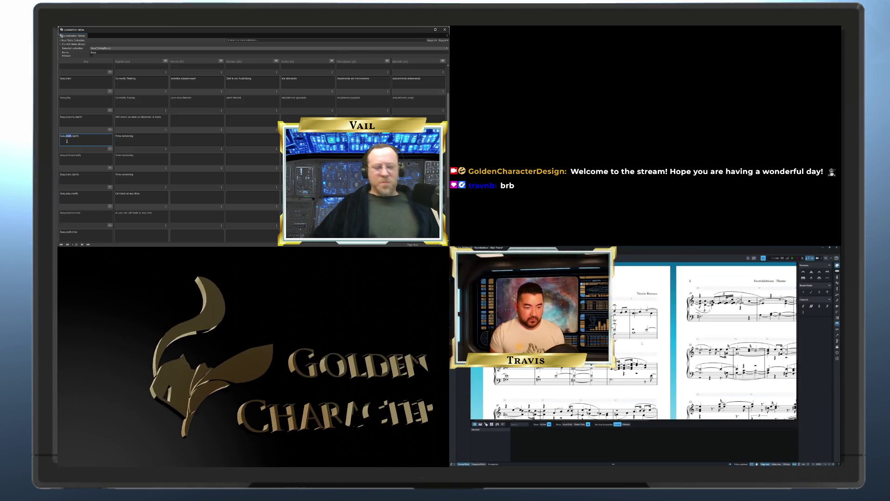
pyautogui.write('countdown')
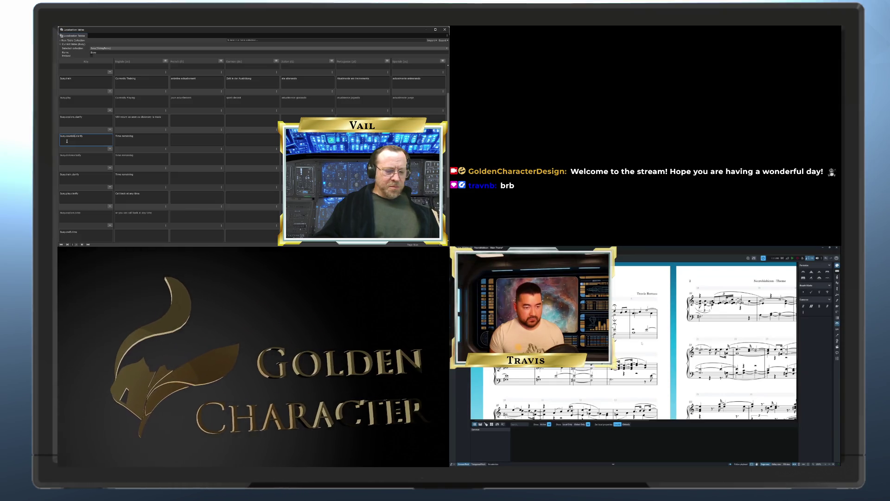
pyautogui.click(91, 148)
pyautogui.scroll(-3, 91, 148)
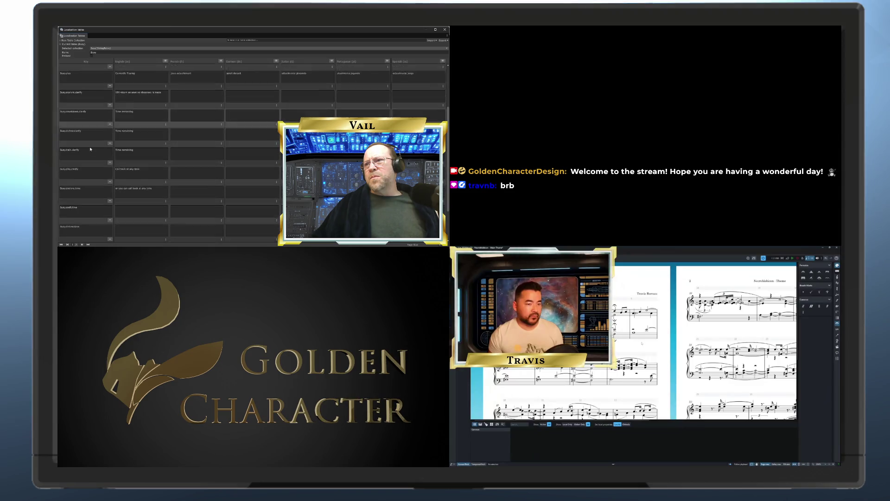
pyautogui.scroll(-1, 82, 167)
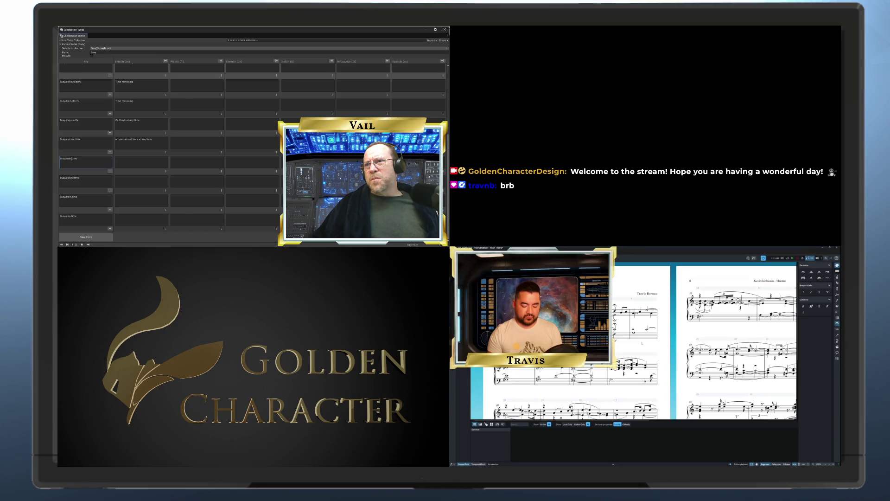
pyautogui.doubleClick(67, 158)
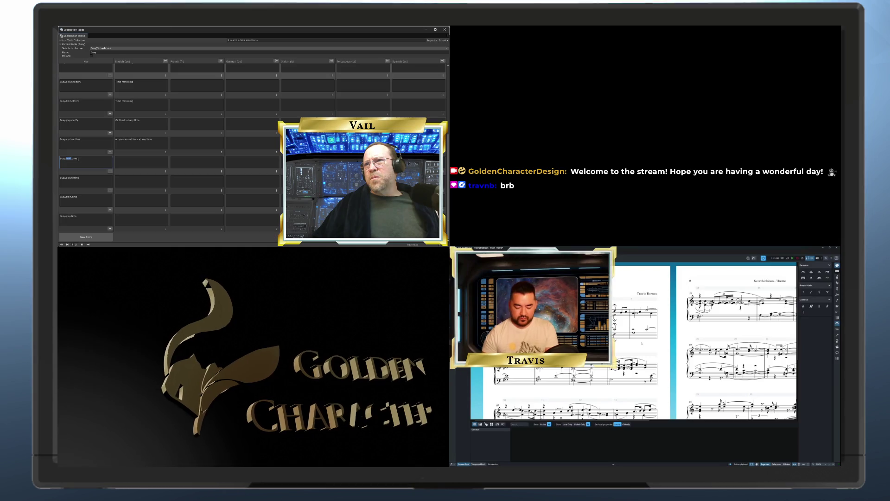
pyautogui.scroll(3, 79, 159)
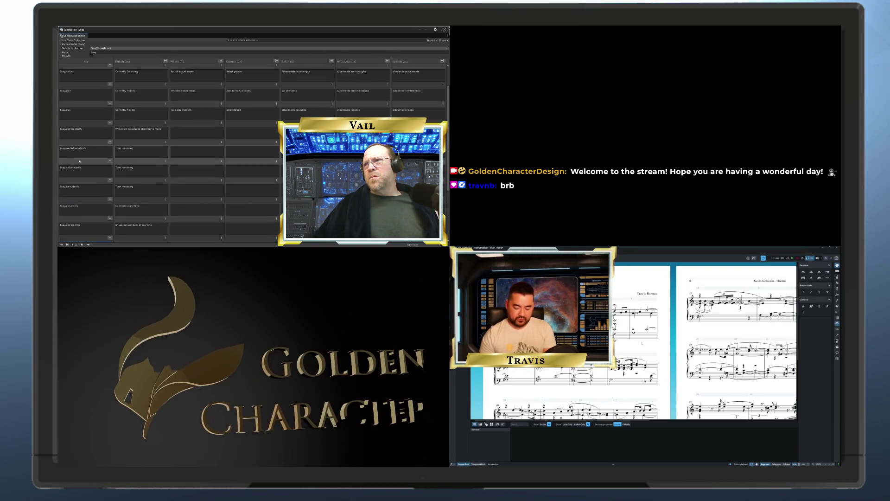
pyautogui.scroll(-1, 79, 160)
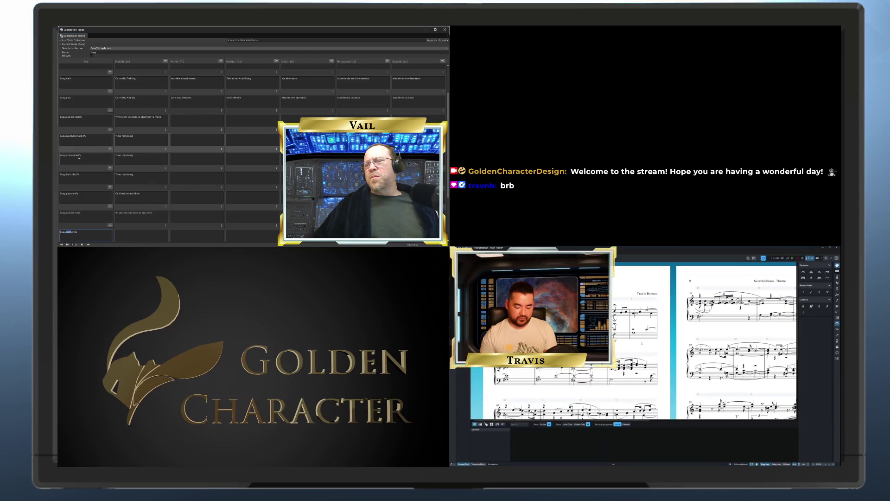
pyautogui.scroll(-4, 79, 158)
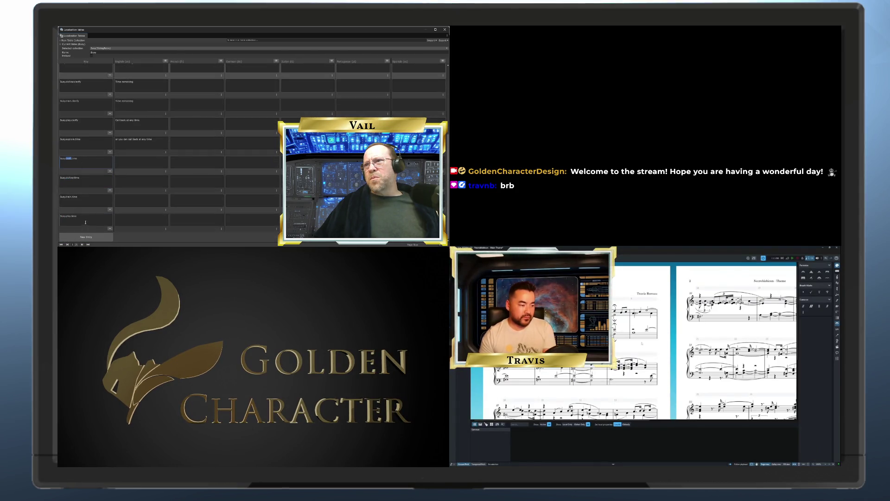
pyautogui.click(100, 230)
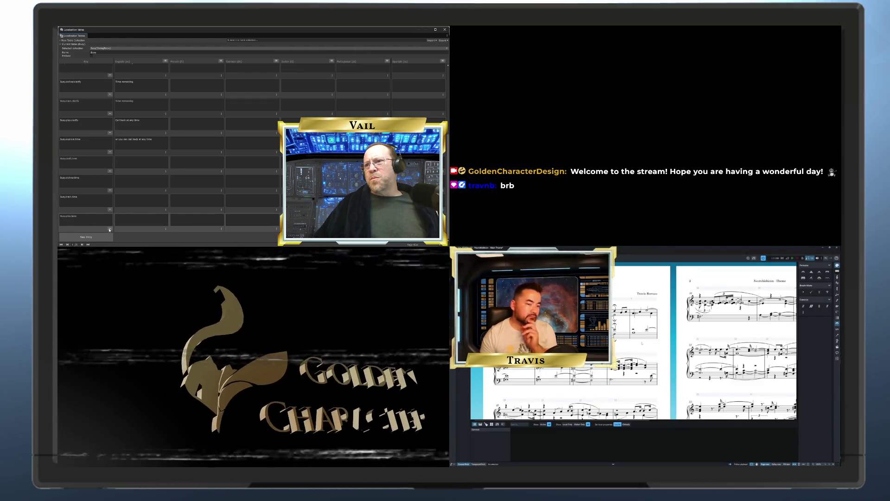
# Step: Delete the empty time rows plus Busy.deliver.time, Busy.craft.time, Busy.train.clarify, Busy.deliver.clarify, then select two notes in Dorico
pyautogui.click(109, 229)
pyautogui.click(110, 229)
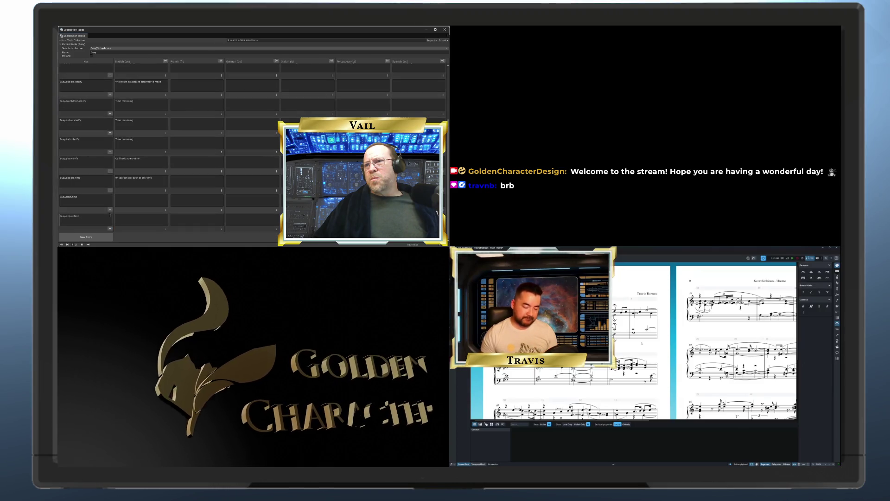
pyautogui.click(110, 228)
pyautogui.click(110, 228)
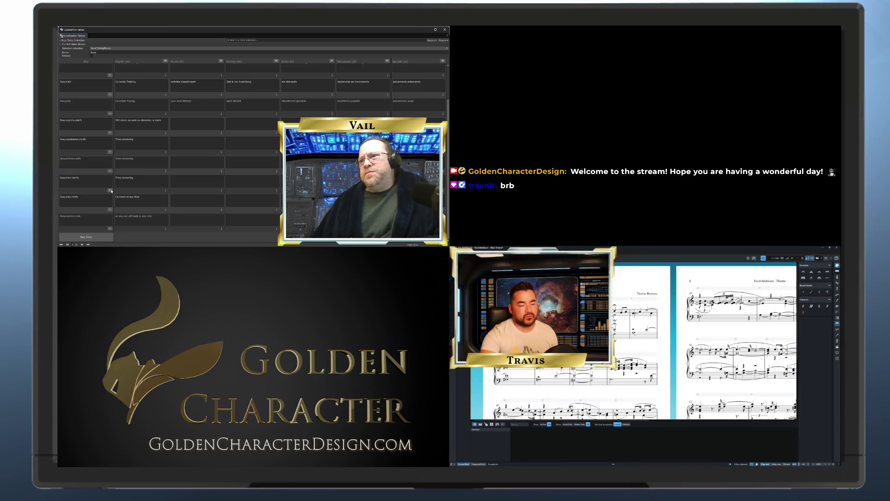
pyautogui.click(111, 190)
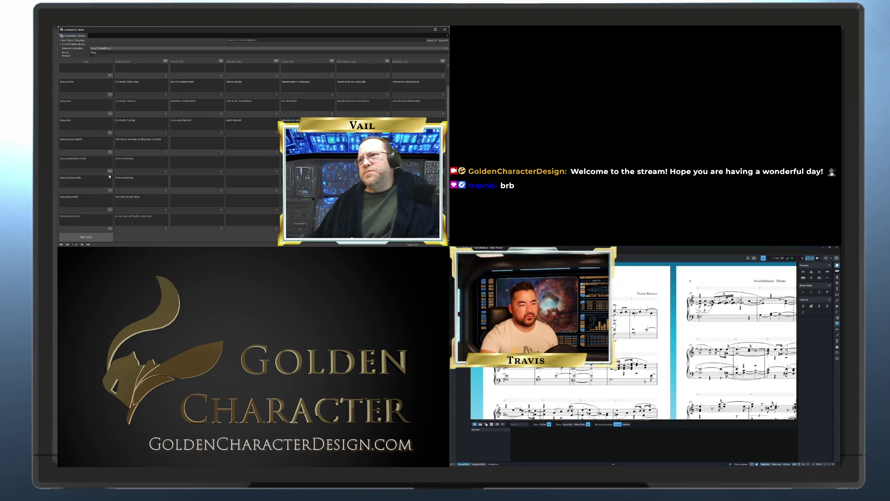
pyautogui.click(110, 191)
pyautogui.click(633, 332)
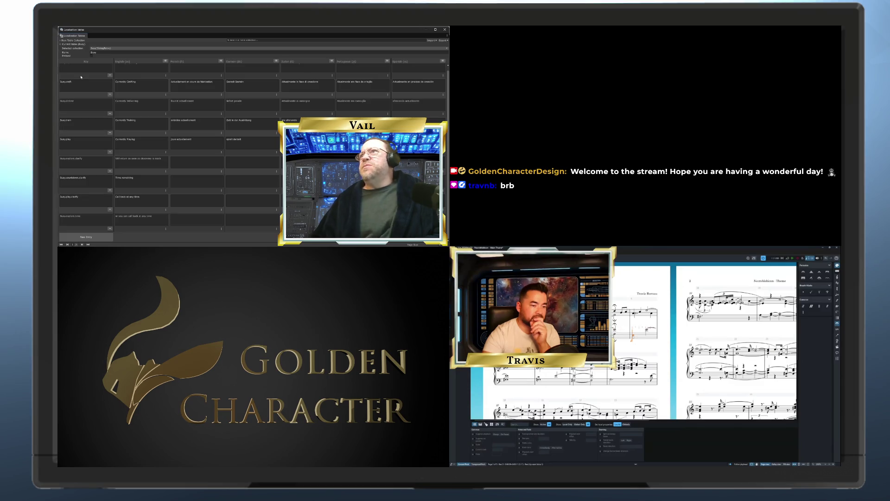
pyautogui.click(646, 340)
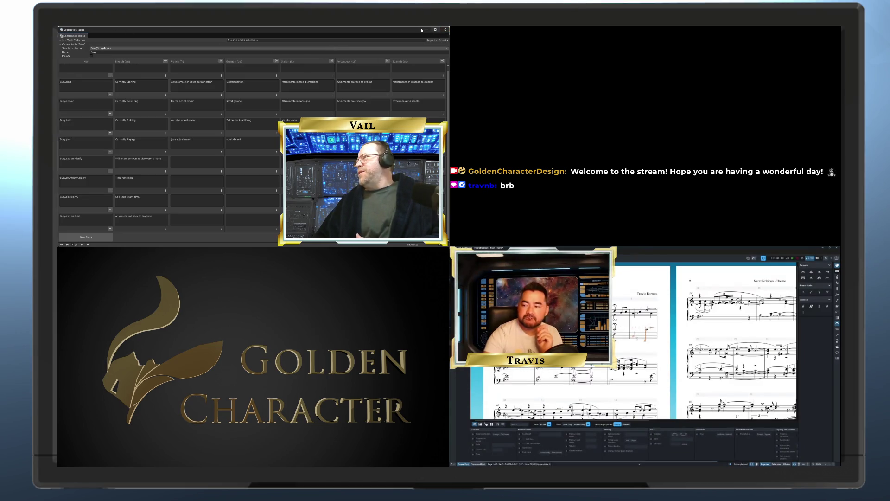
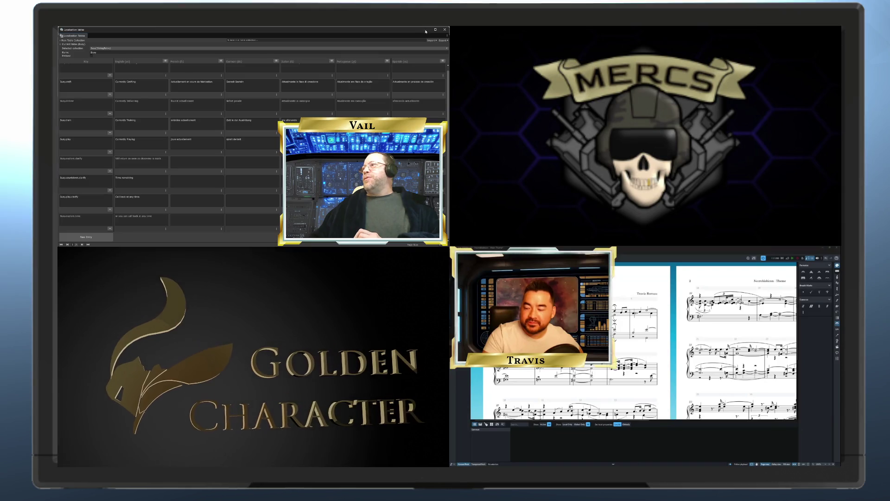
# Step: Launch Steam from the Start menu
pyautogui.press('super')
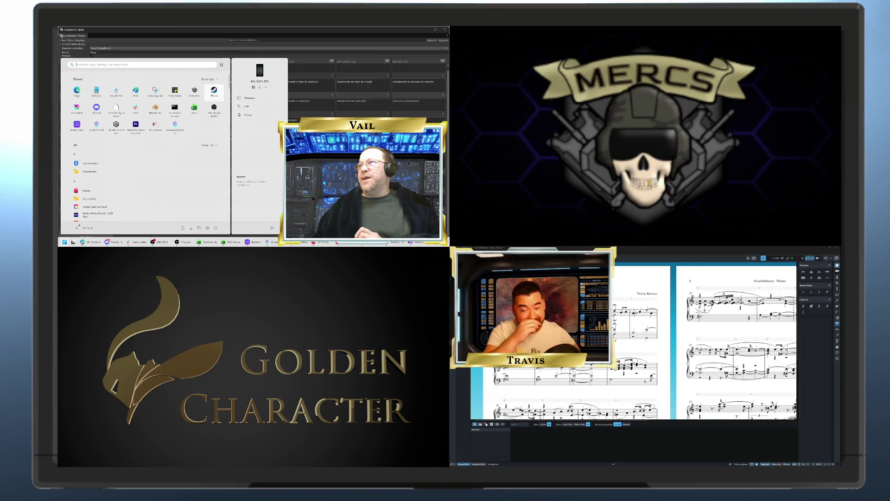
pyautogui.click(212, 95)
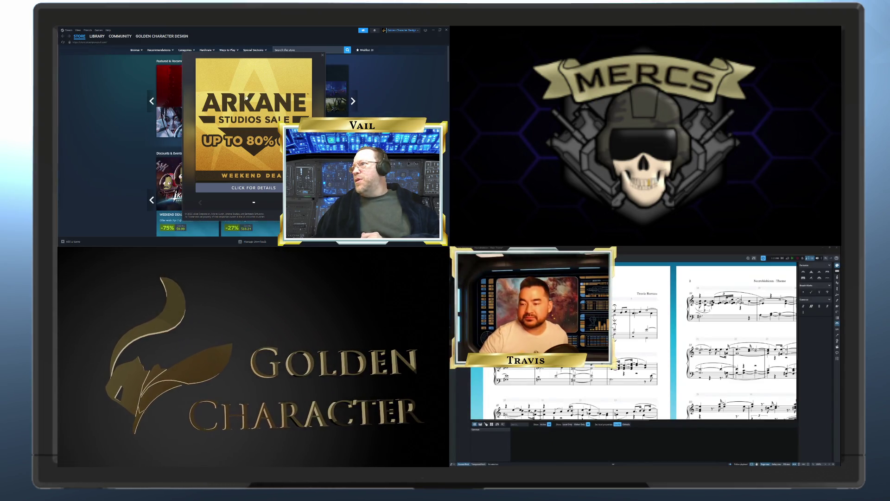
# Step: Dismiss the sale popup, search the store for 'mercs', and open the MERCS page and its trailer
pyautogui.press('Escape')
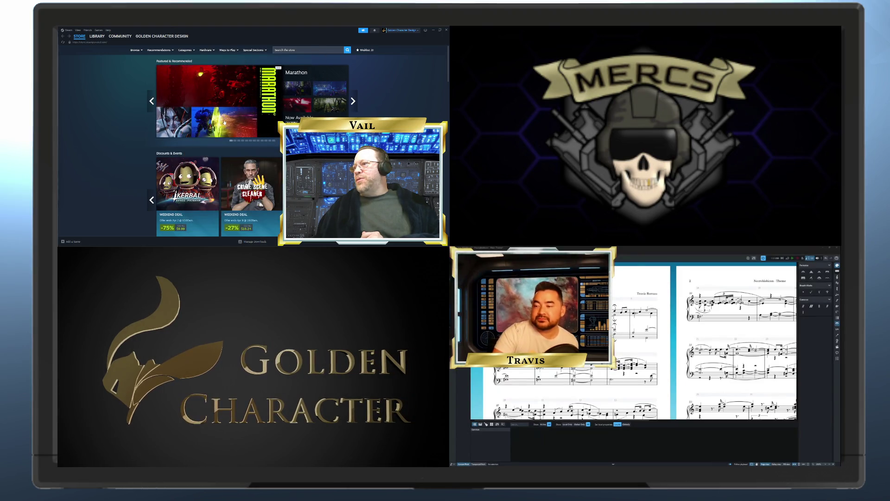
pyautogui.click(303, 50)
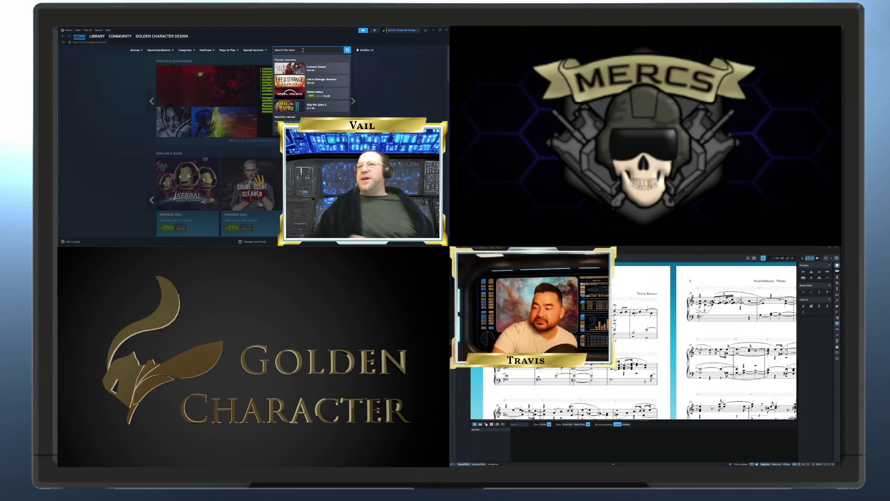
pyautogui.write('mercs')
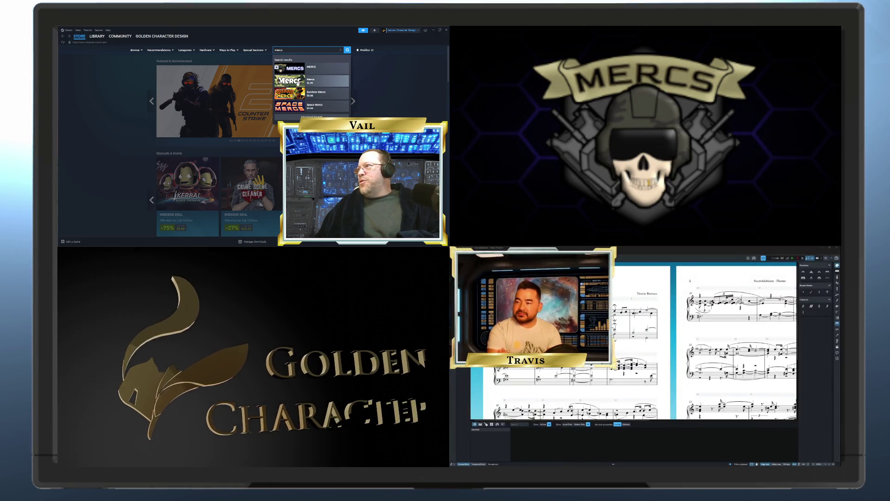
pyautogui.click(301, 69)
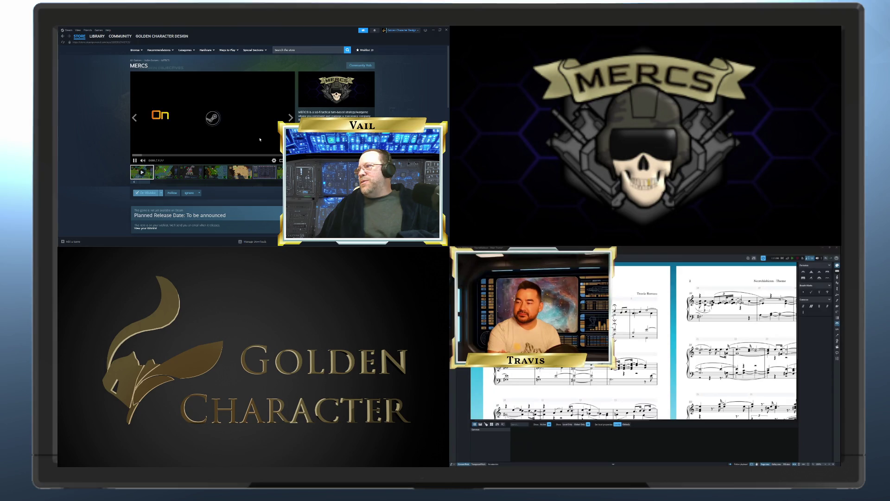
pyautogui.click(130, 155)
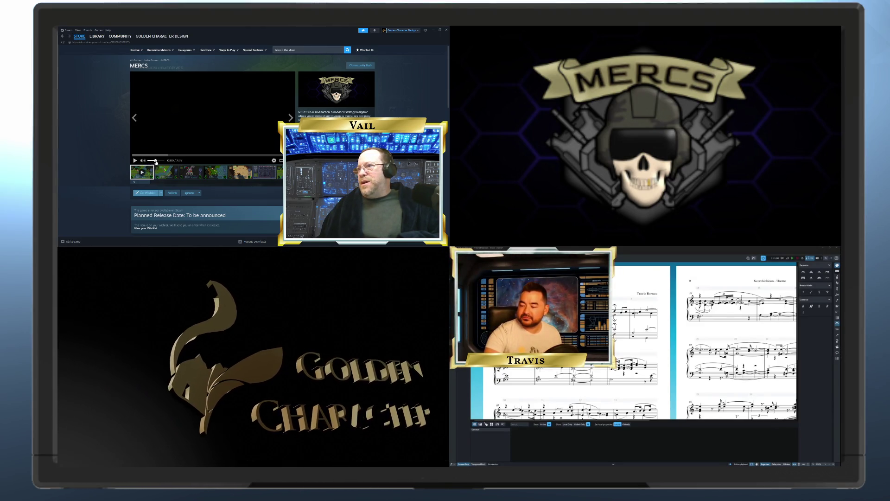
# Step: Raise the MERCS trailer volume slightly and switch it to fullscreen
pyautogui.moveTo(153, 161); pyautogui.dragTo(156, 161)
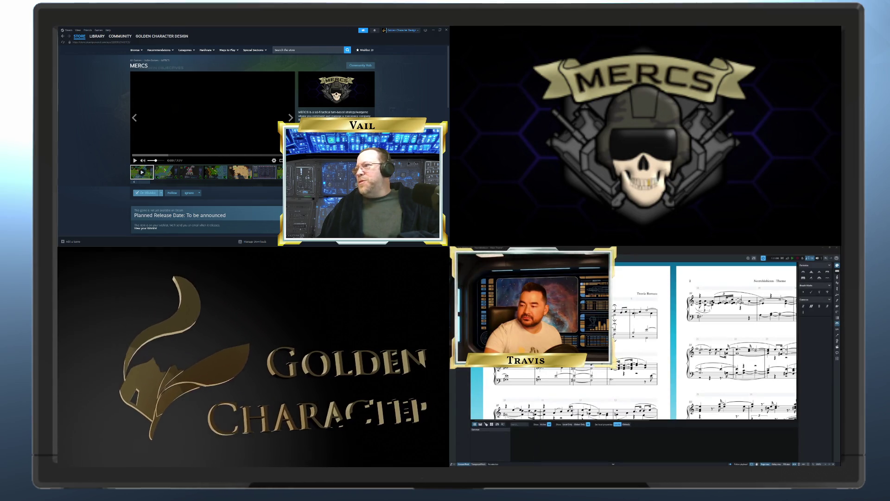
pyautogui.click(281, 160)
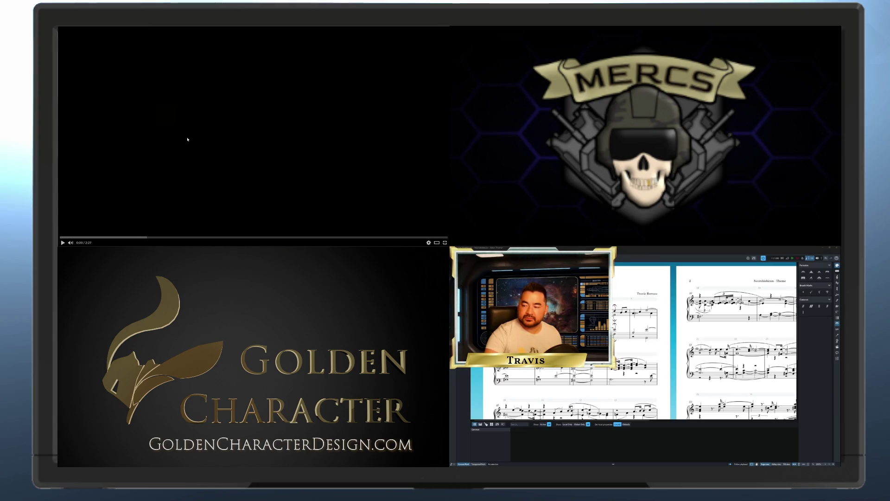
# Step: Start the fullscreen MERCS trailer playing
pyautogui.click(62, 242)
pyautogui.click(63, 243)
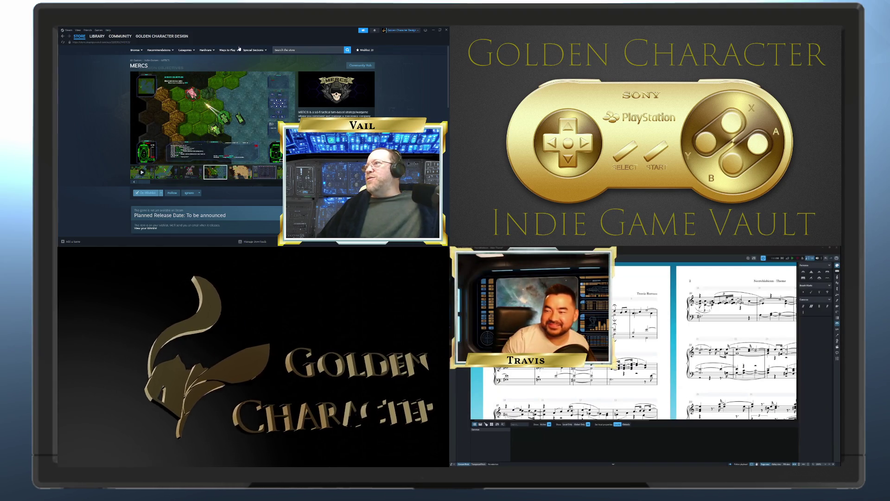
# Step: Switch from Steam back to the Unity localization tables window
pyautogui.hotkey('alt', 'Tab')
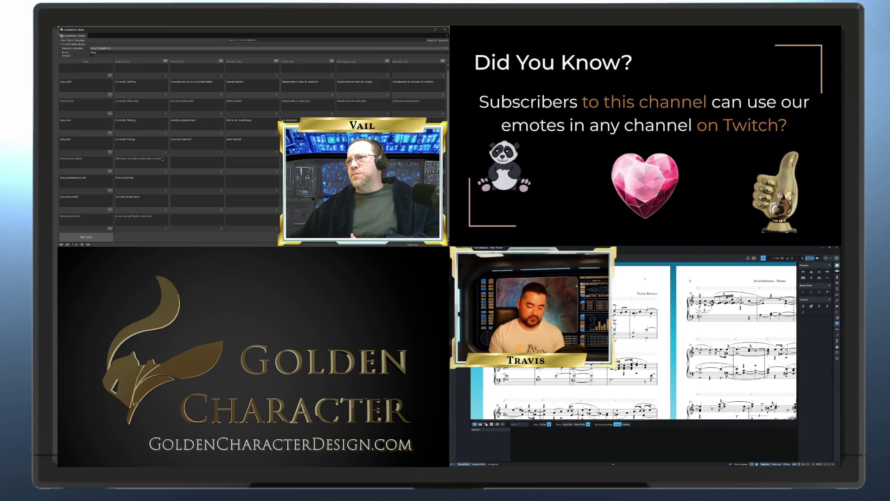
# Step: Select and copy the full English 'Will return as soon as discovery is ready' text
pyautogui.rightClick(134, 158)
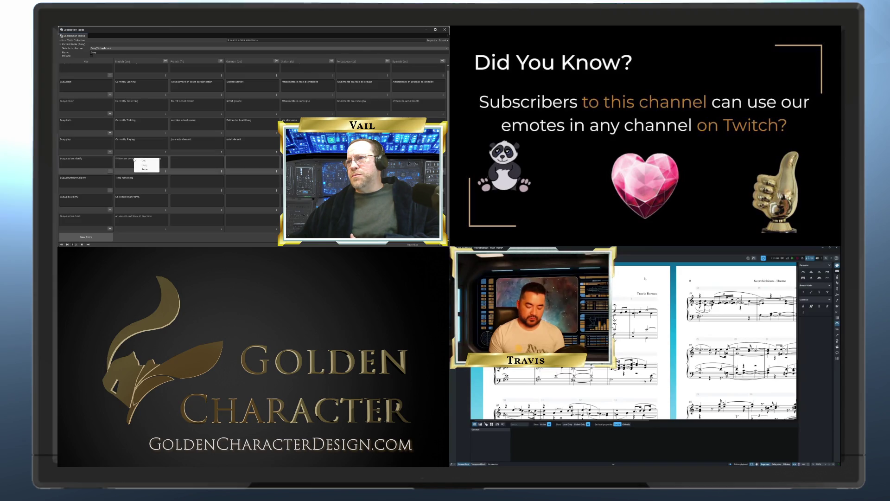
pyautogui.hotkey('ctrl', 'a')
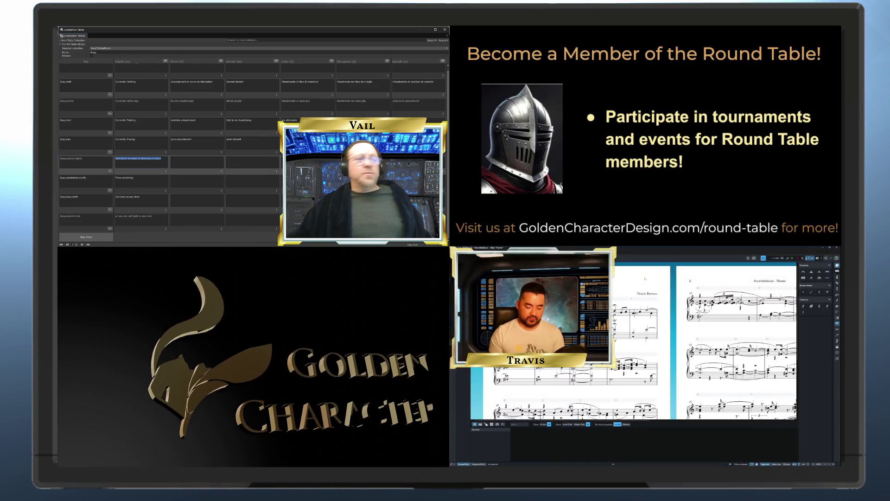
pyautogui.click(123, 158)
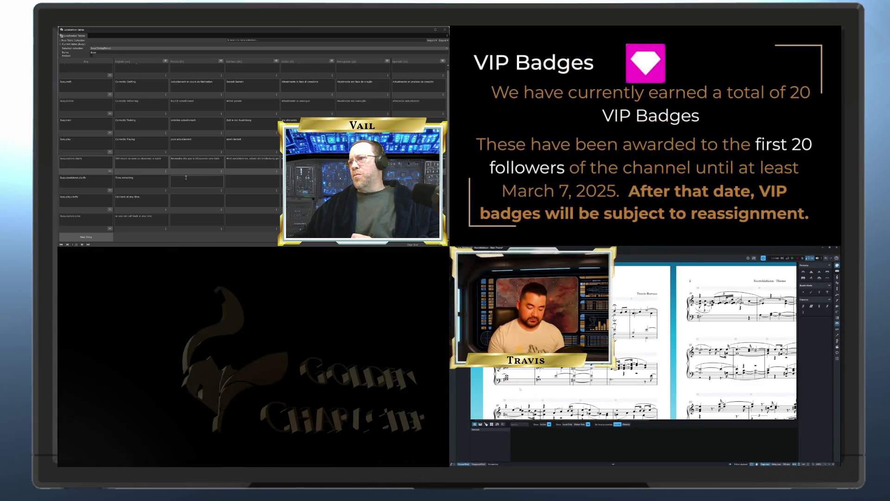
# Step: Paste 'temps restant' into the French cell and 'verbleibende Zeit' into the German cell
pyautogui.rightClick(186, 178)
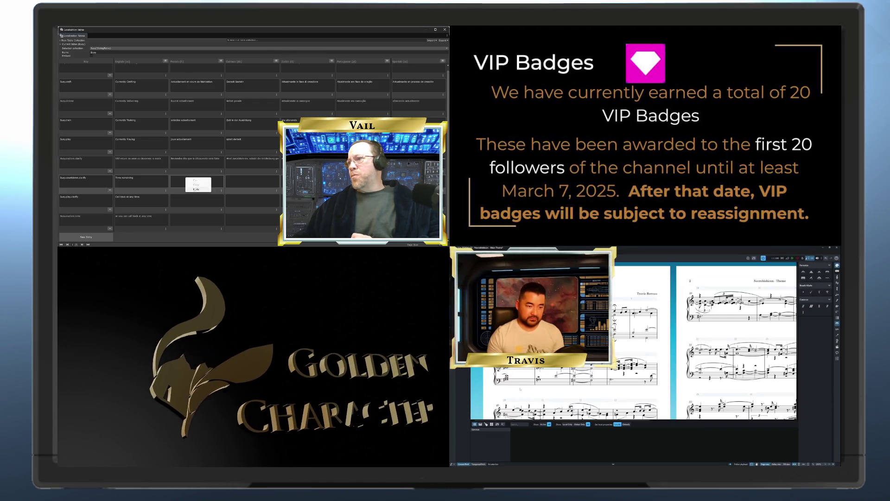
pyautogui.click(195, 190)
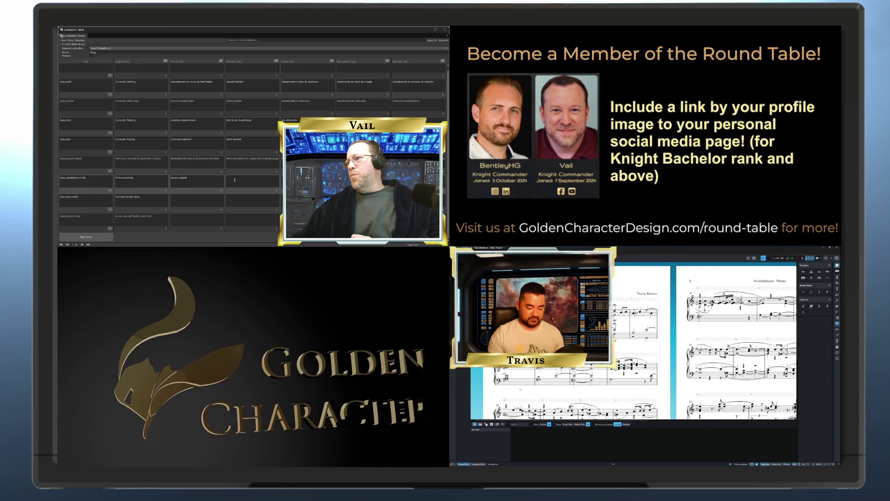
pyautogui.click(248, 178)
pyautogui.write('verbleibende Zeit')
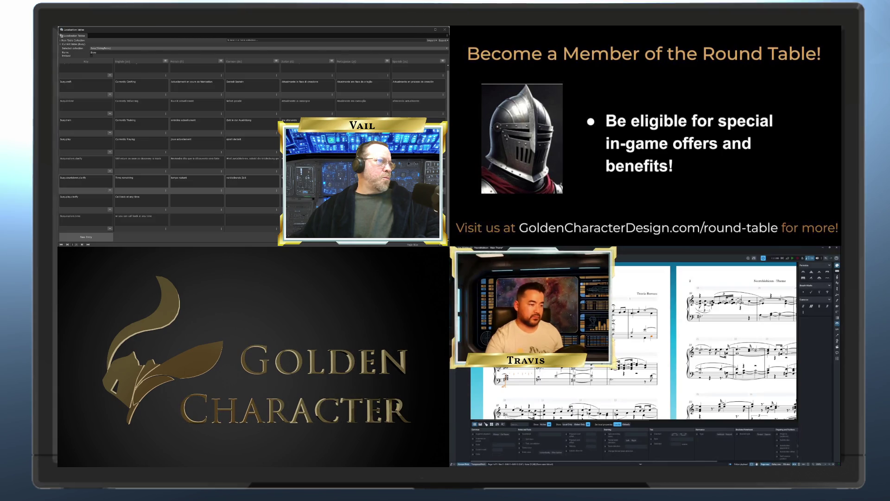
# Step: Start entering French translations in the empty Busy.play.clarify and last-row cells
pyautogui.press('Escape')
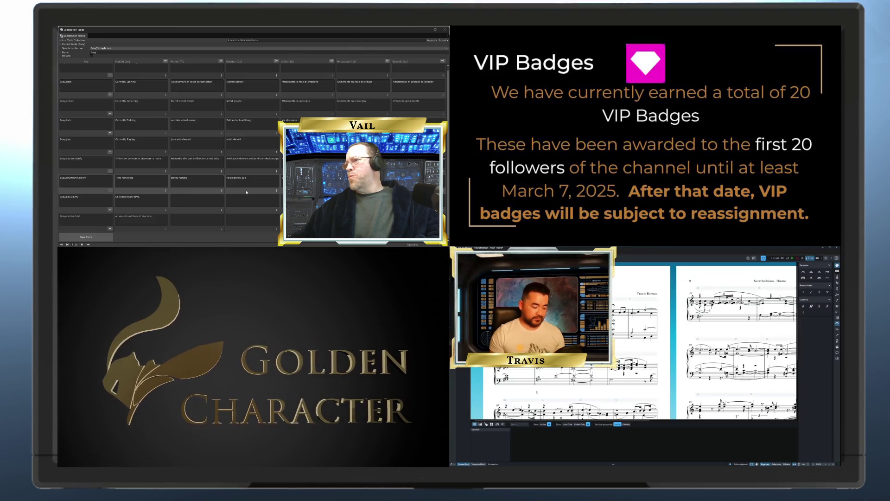
pyautogui.click(211, 197)
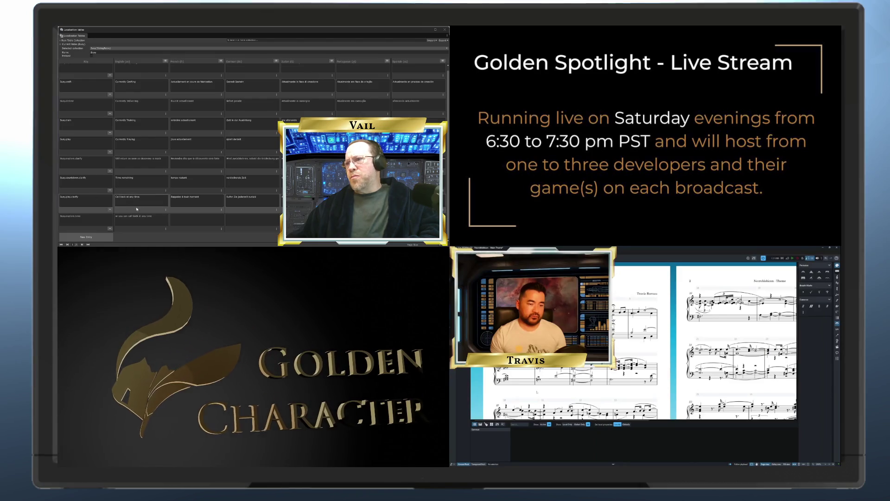
pyautogui.rightClick(181, 216)
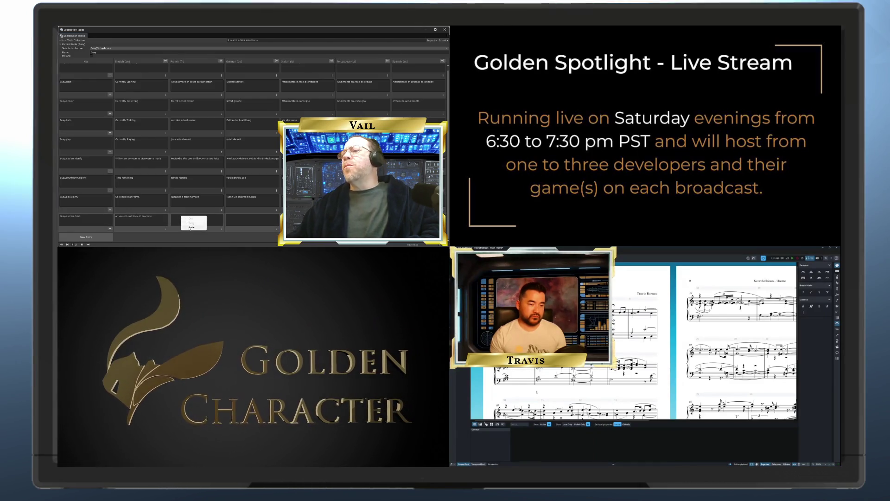
# Step: Paste French and German translations into the Busy.explore.time row, then close the localization tables
pyautogui.click(190, 227)
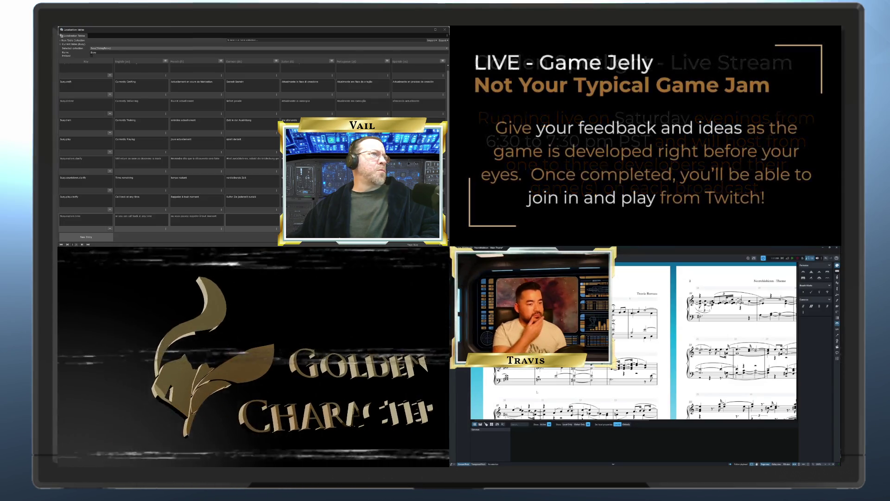
pyautogui.click(236, 215)
pyautogui.hotkey('ctrl', 'v')
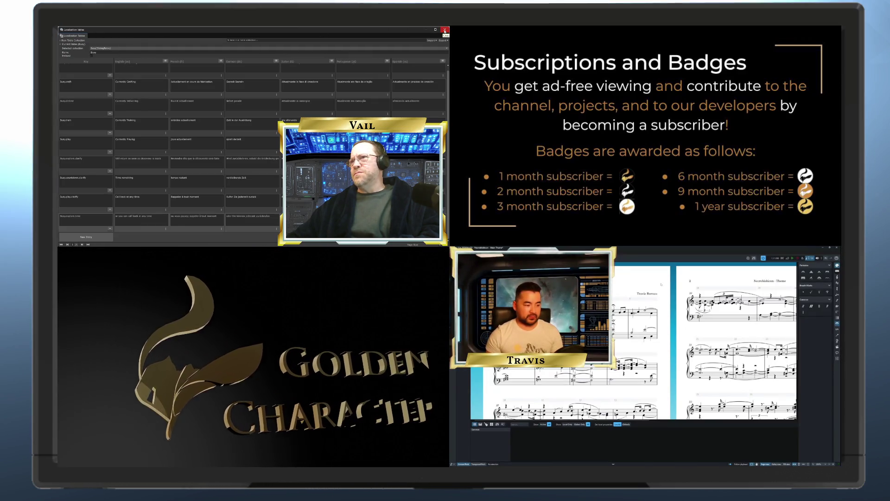
pyautogui.click(444, 30)
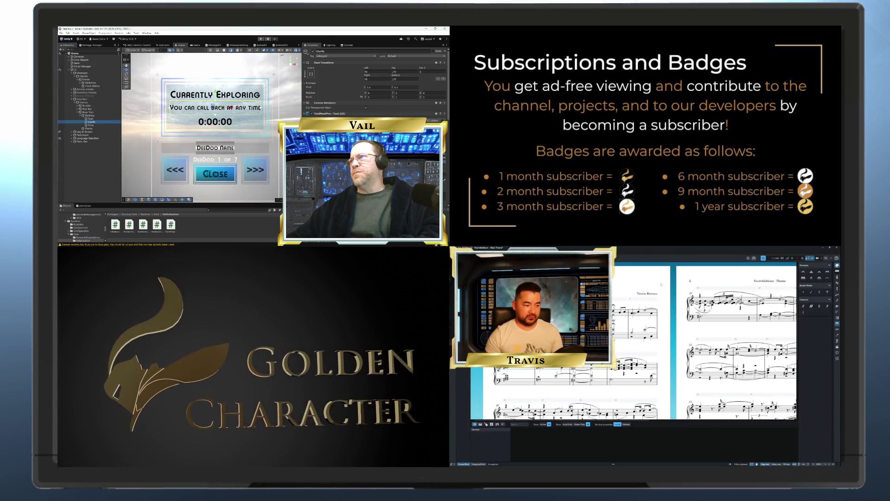
# Step: Return to BusyDisplay.cs in Visual Studio at the end of the FetchLocalizedActivity call line
pyautogui.moveTo(330, 245)
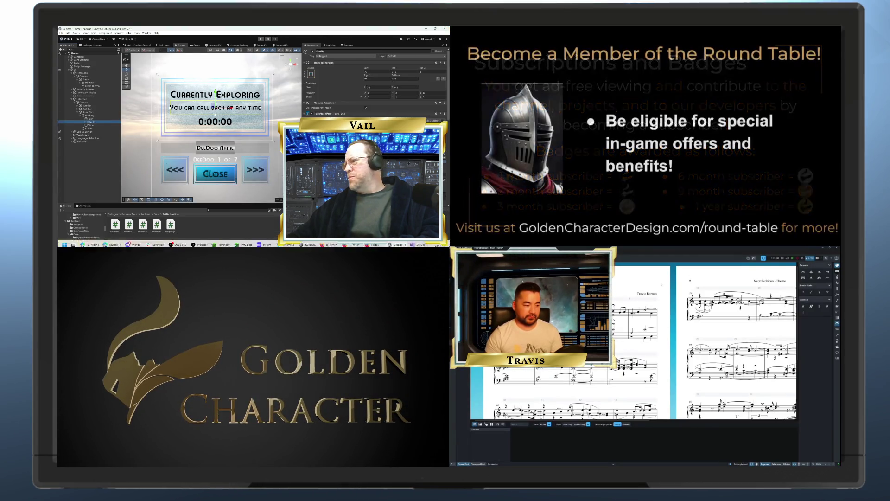
pyautogui.click(415, 242)
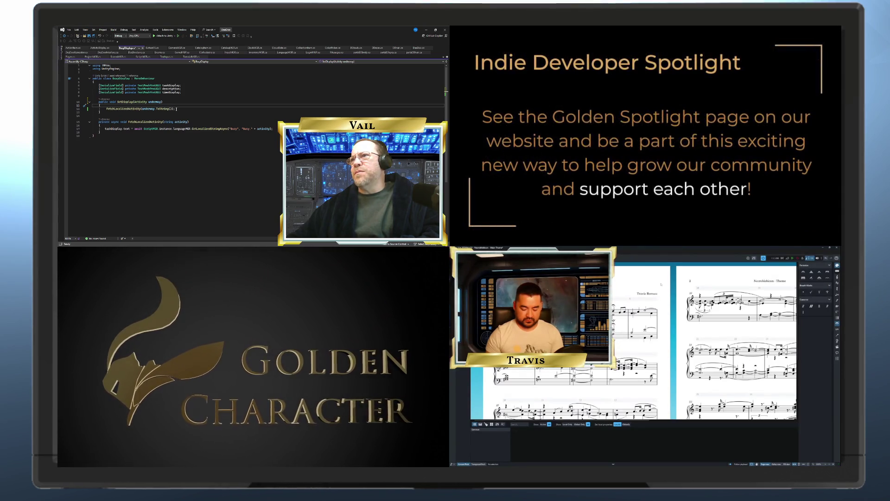
pyautogui.click(176, 109)
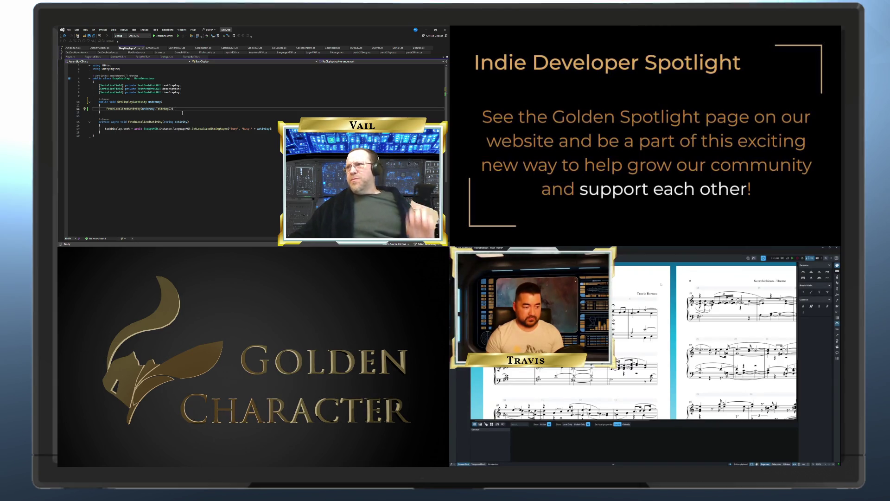
# Step: Add an if (underway == Activity.explore) block with braces below the FetchLocalizedActivity call
pyautogui.press('Return')
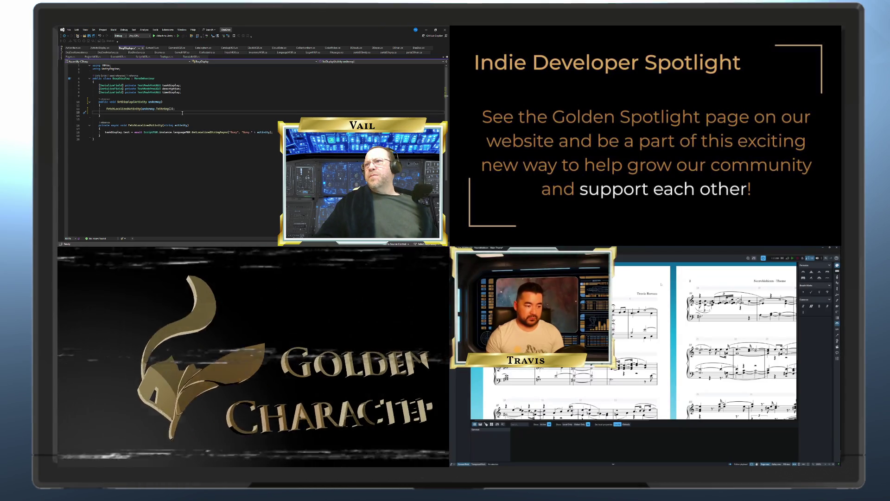
pyautogui.write('if (')
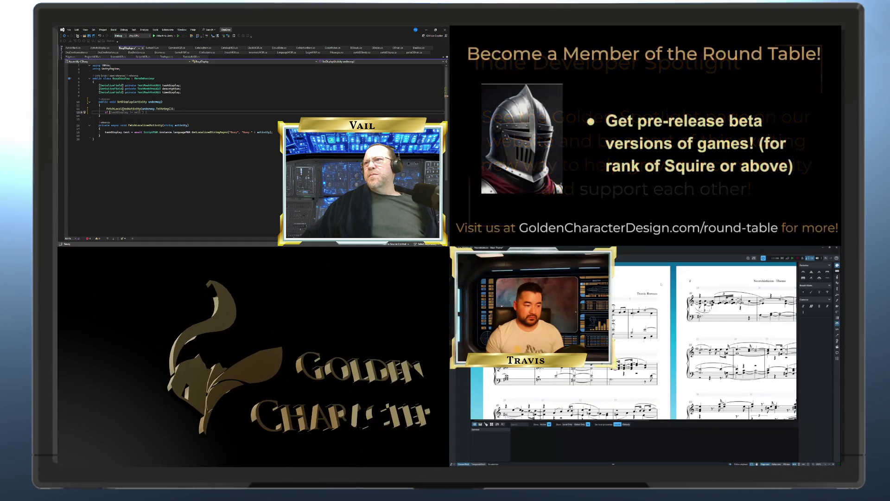
pyautogui.moveTo(107, 108)
pyautogui.write('(underway == ')
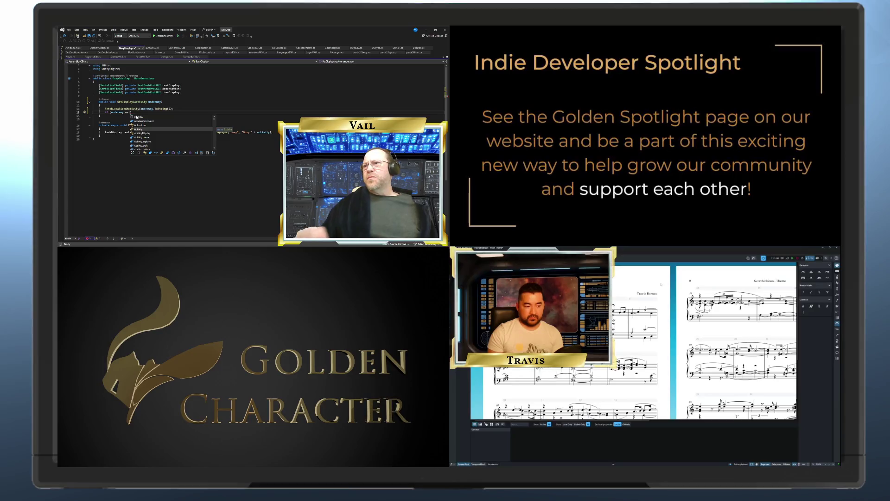
pyautogui.write('Activity.explore')
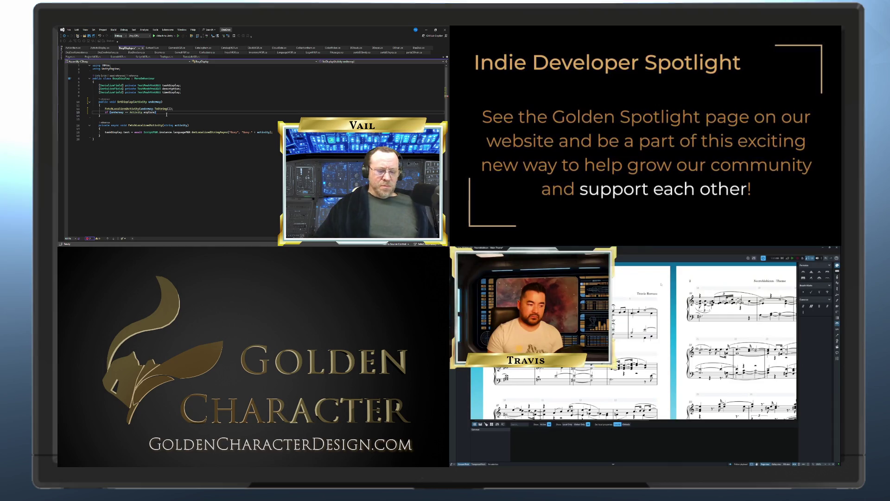
pyautogui.press('Return')
pyautogui.write('{')
pyautogui.press('Return')
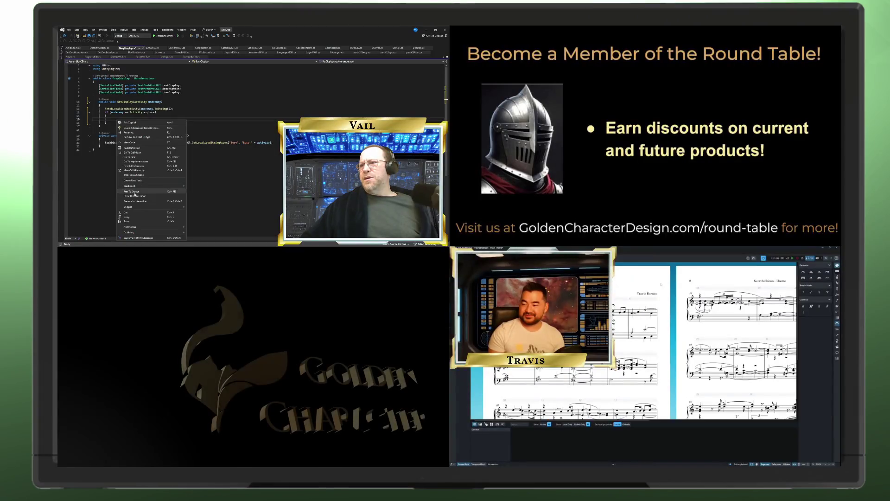
pyautogui.click(126, 221)
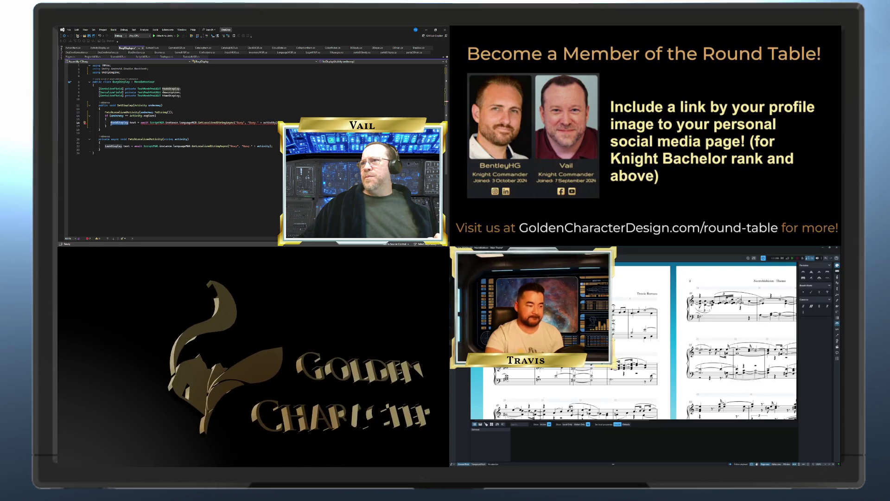
# Step: Retarget the pasted localized-text line to the description field
pyautogui.write('description')
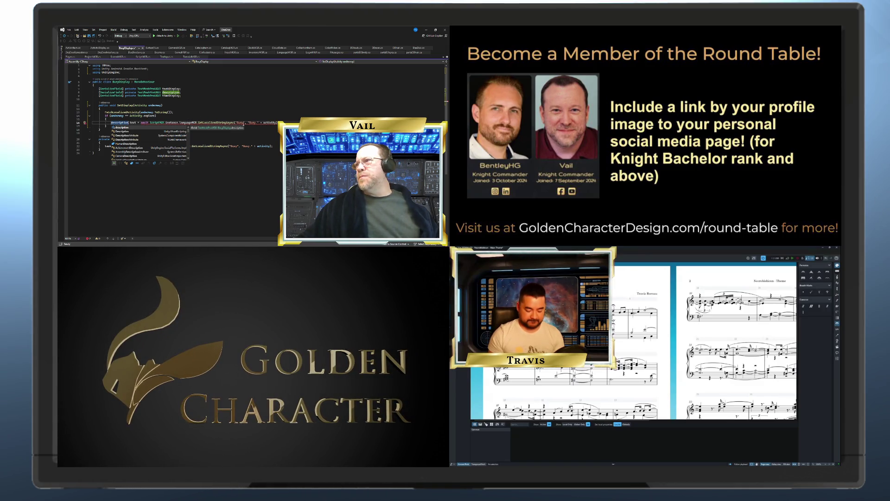
# Step: Tidy the lines after the if block and start a private void Update() { method below the last method
pyautogui.click(253, 128)
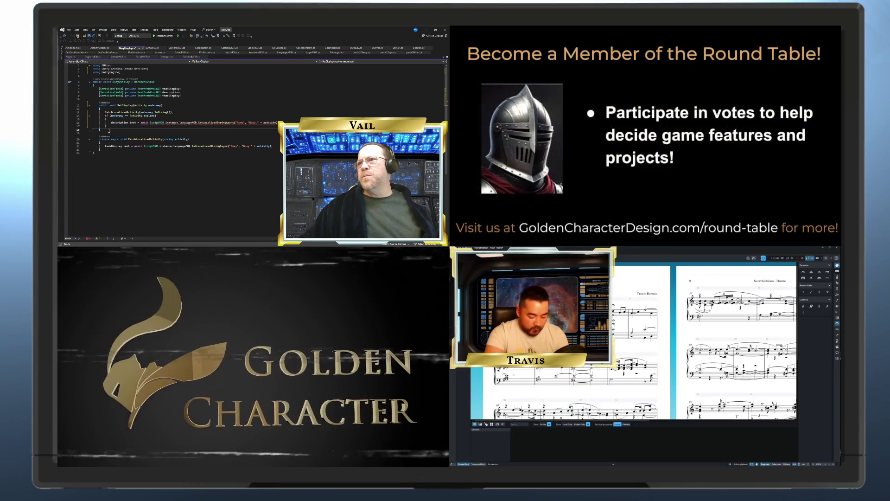
pyautogui.press('Return')
pyautogui.press('Return')
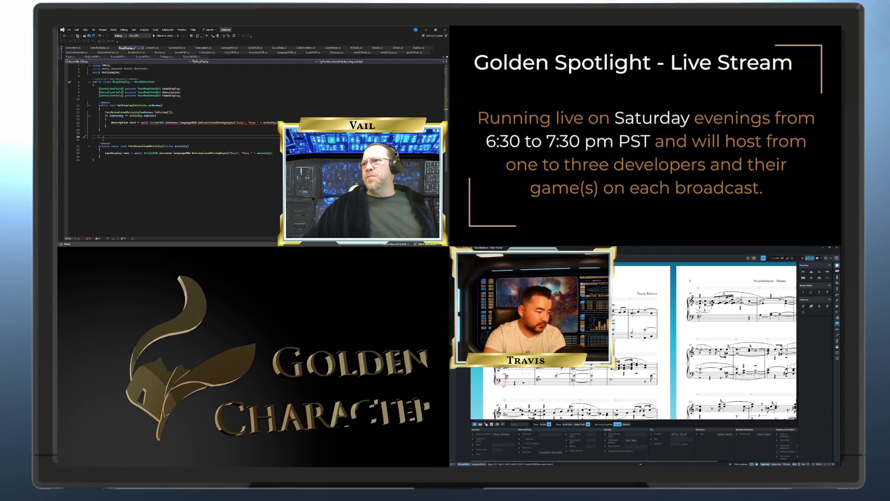
pyautogui.press('BackSpace')
pyautogui.press('BackSpace')
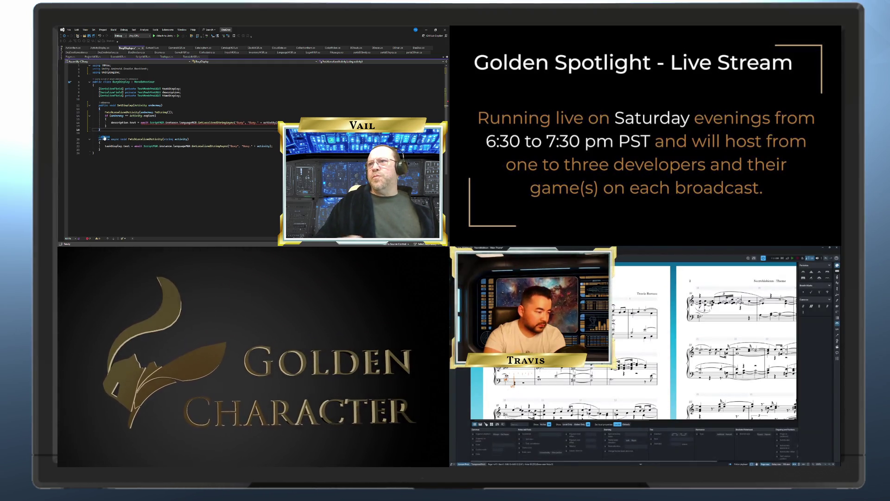
pyautogui.click(99, 149)
pyautogui.press('Return')
pyautogui.press('Return')
pyautogui.write('private void Update() {')
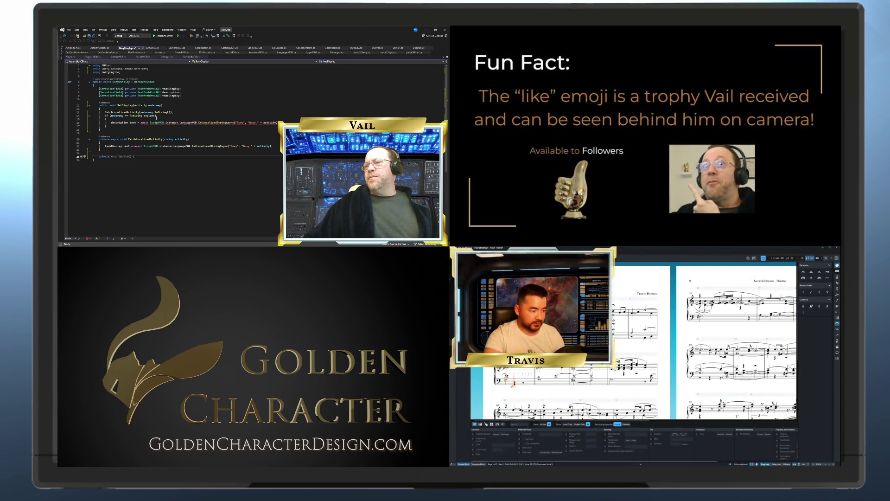
# Step: Undo the unfinished Update method and paste a copy of FetchLocalizedActivity in its place
pyautogui.hotkey('ctrl', 'z')
pyautogui.moveTo(100, 149); pyautogui.dragTo(89, 139)
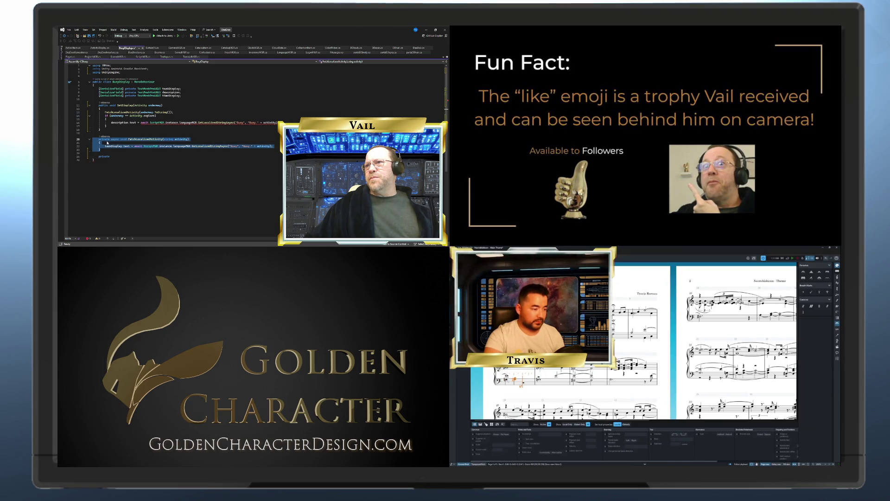
pyautogui.rightClick(109, 141)
pyautogui.click(139, 219)
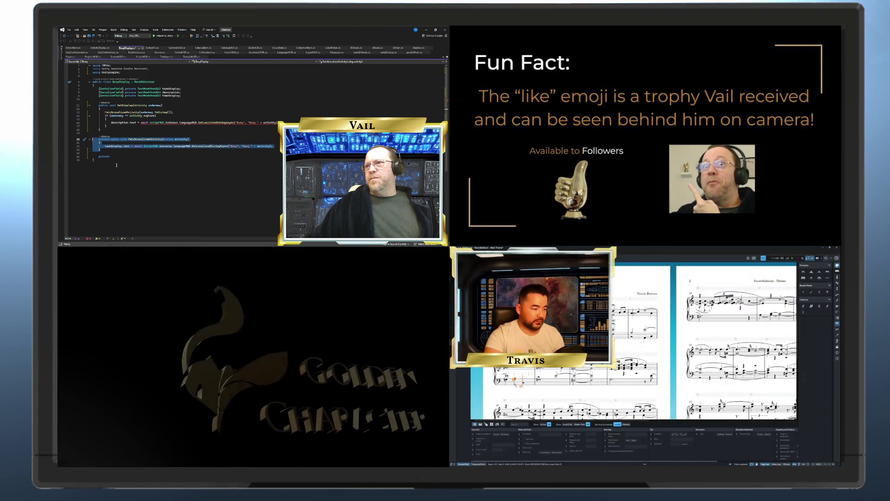
pyautogui.doubleClick(102, 157)
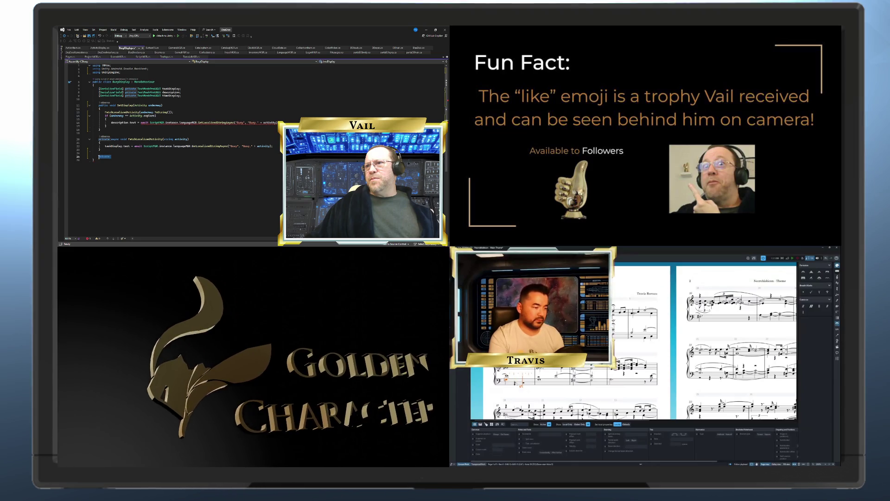
pyautogui.rightClick(102, 158)
pyautogui.click(114, 217)
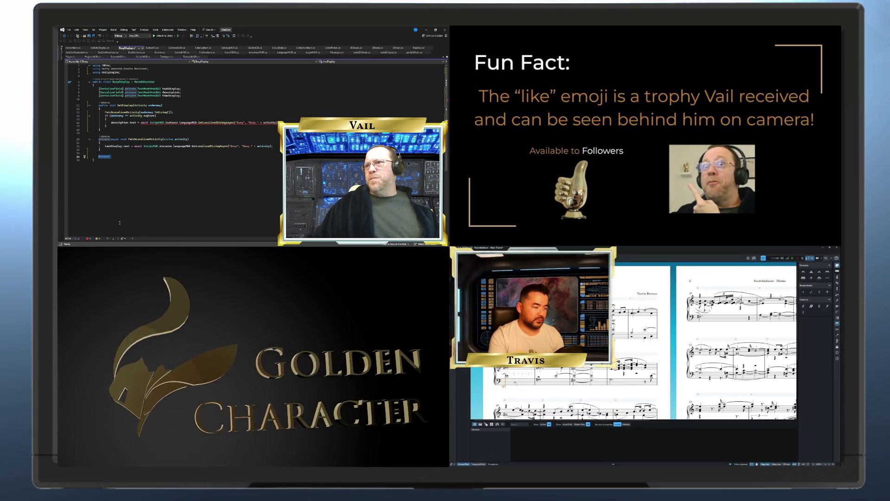
# Step: Rename the duplicated method to FetchLocalizedDescription
pyautogui.moveTo(138, 160)
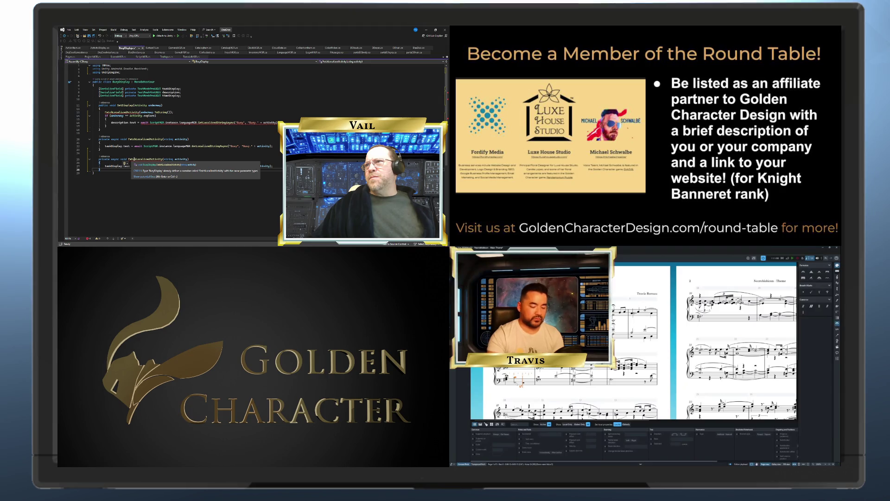
pyautogui.click(162, 159)
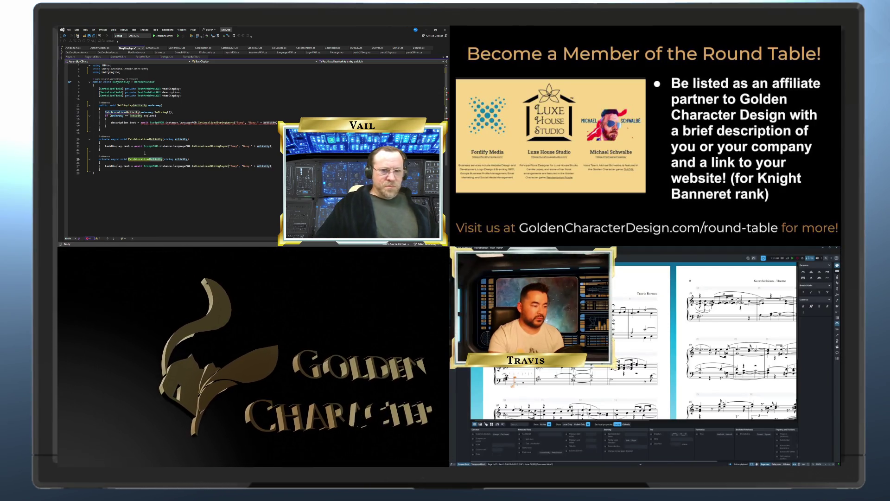
pyautogui.press('BackSpace')
pyautogui.press('BackSpace')
pyautogui.press('BackSpace')
pyautogui.write('scription')
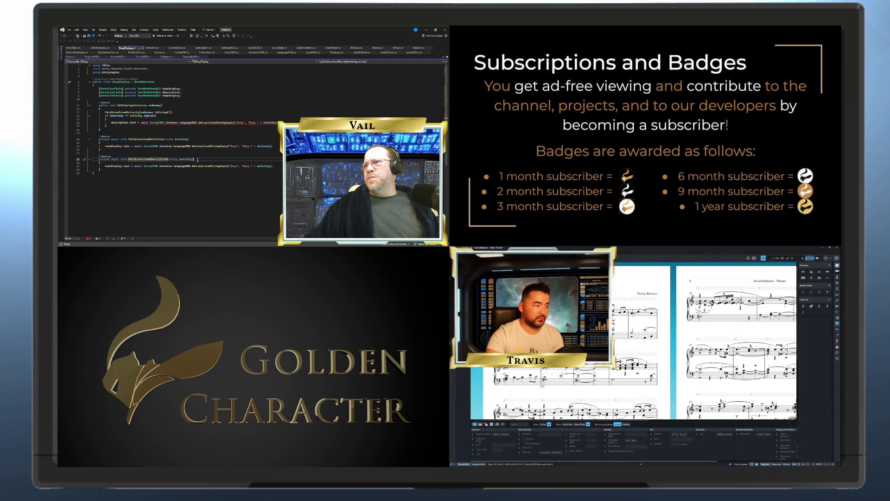
# Step: Replace the line 16 statement with a FetchLocalizedDescription call for the explore clarify key
pyautogui.click(556, 397)
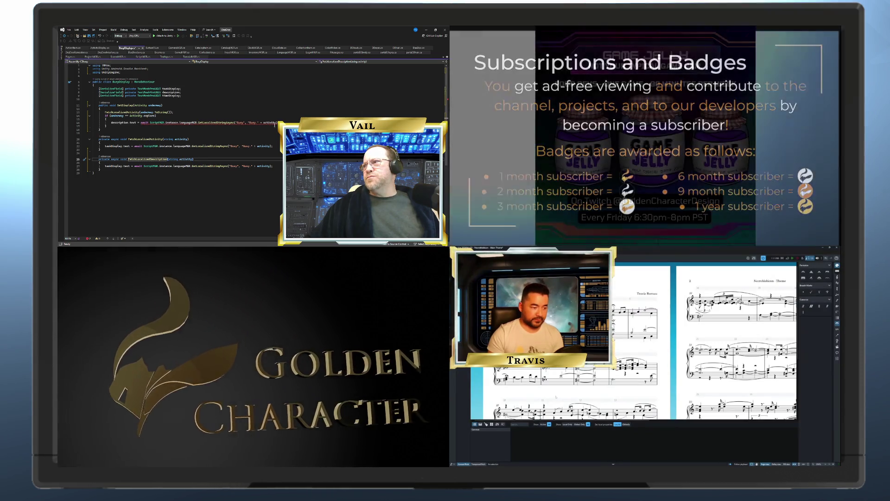
pyautogui.click(110, 122)
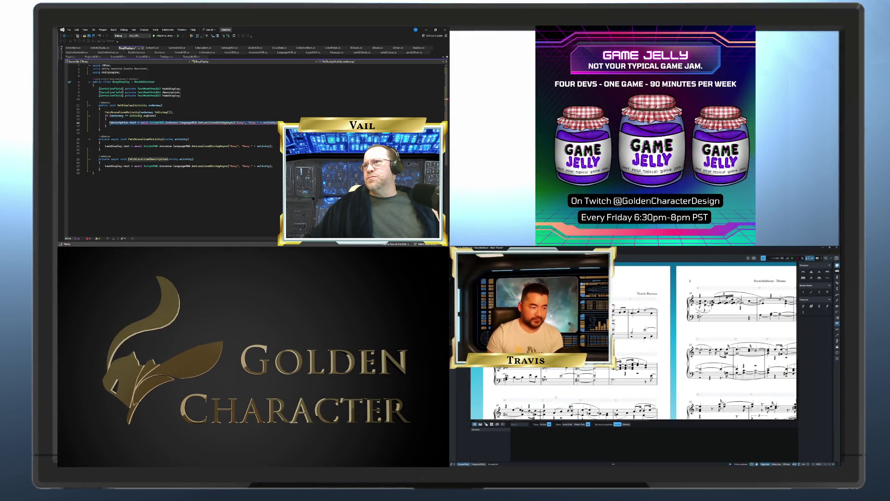
pyautogui.write('FetchLocalizedDescription(')
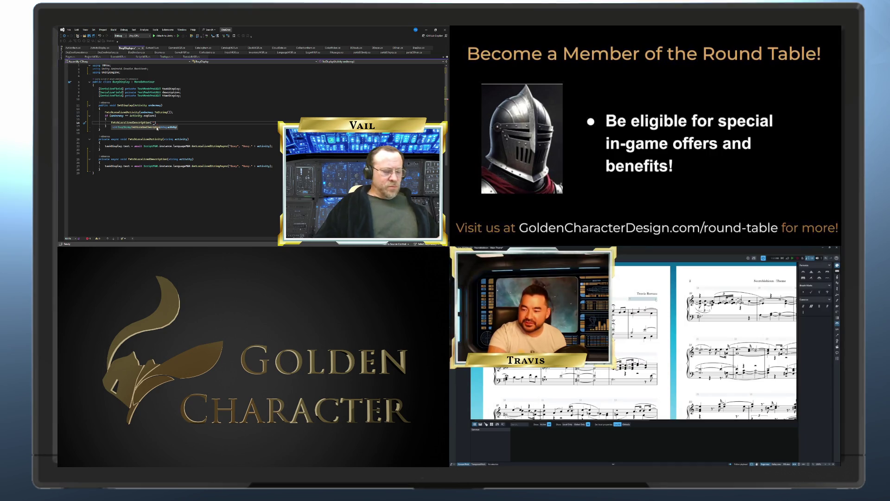
pyautogui.write('explore')
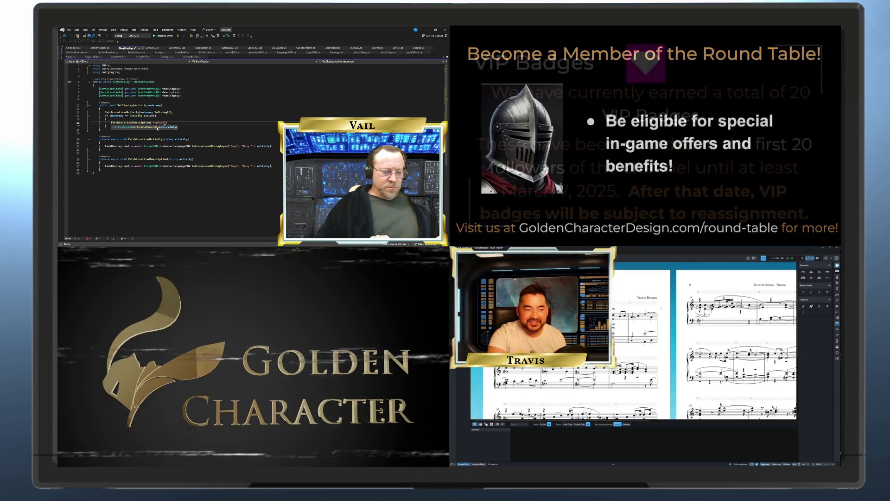
pyautogui.write('.clarify')
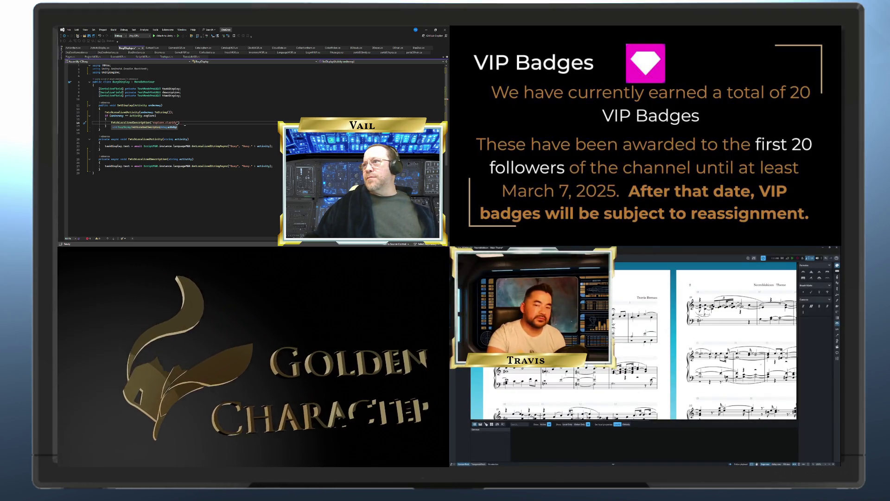
pyautogui.click(194, 123)
pyautogui.write(';')
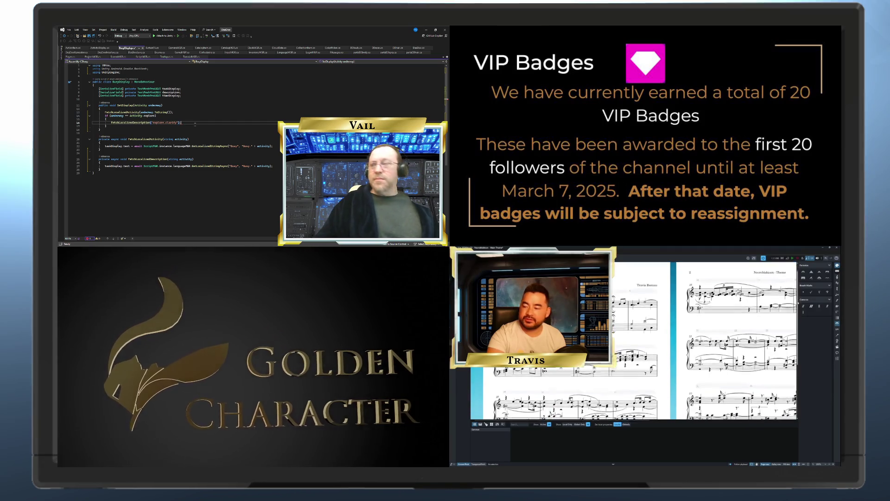
# Step: Make FetchLocalizedDescription take a string key and assign the description text using that key
pyautogui.click(193, 159)
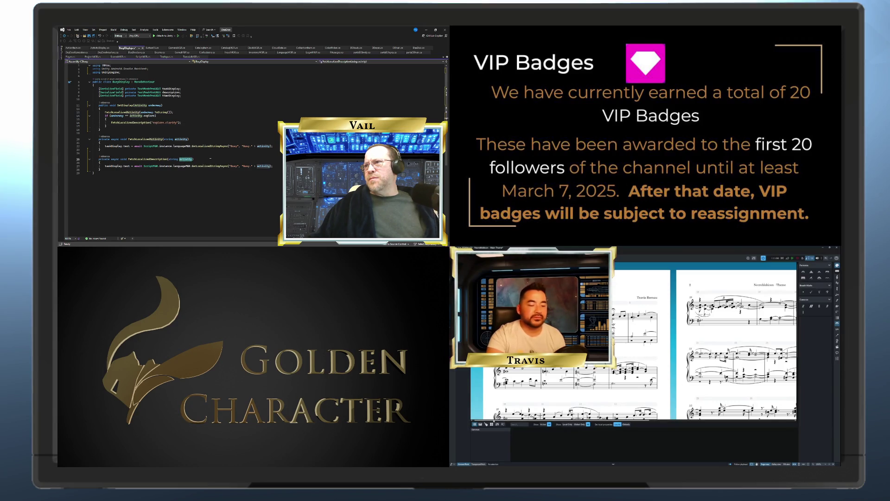
pyautogui.write('key')
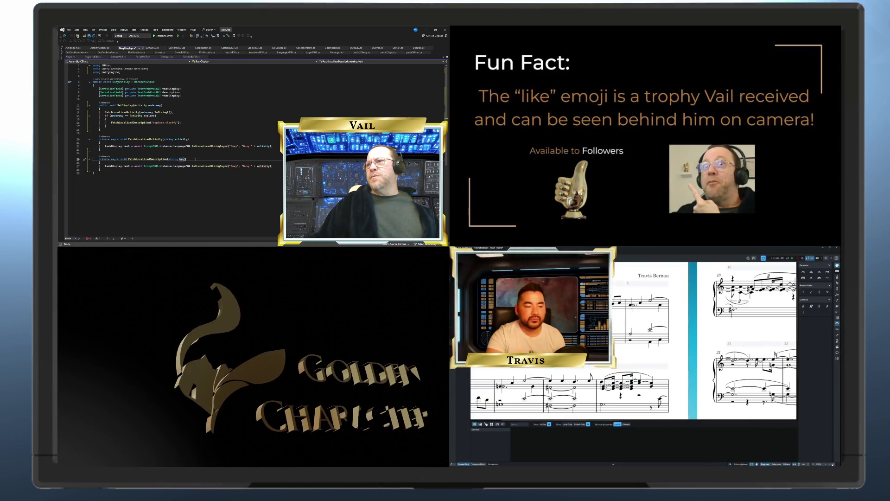
pyautogui.moveTo(181, 160)
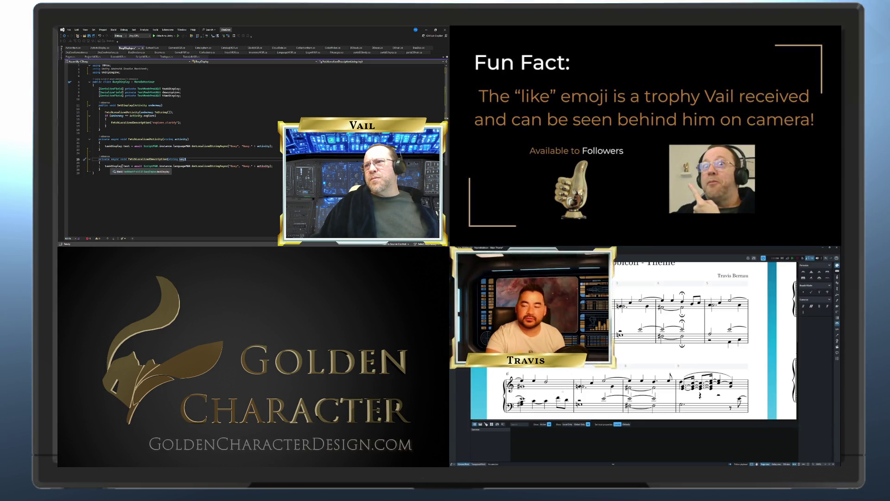
pyautogui.click(116, 166)
pyautogui.write('description')
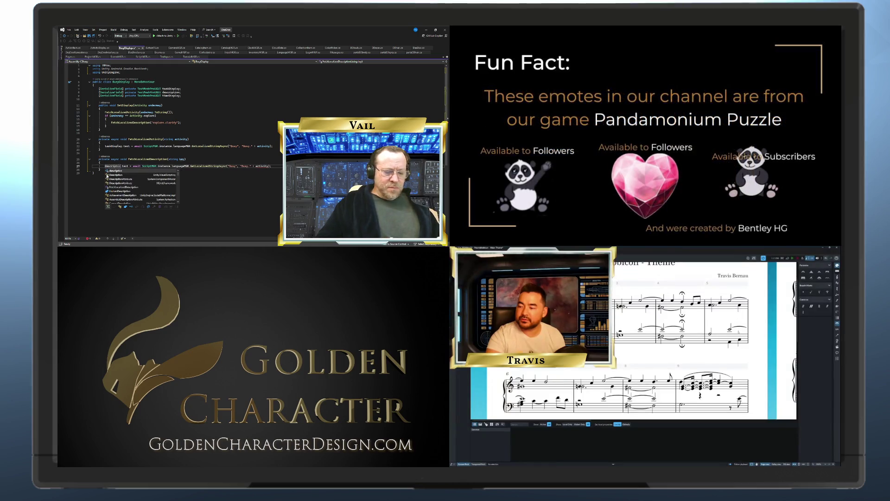
pyautogui.click(136, 162)
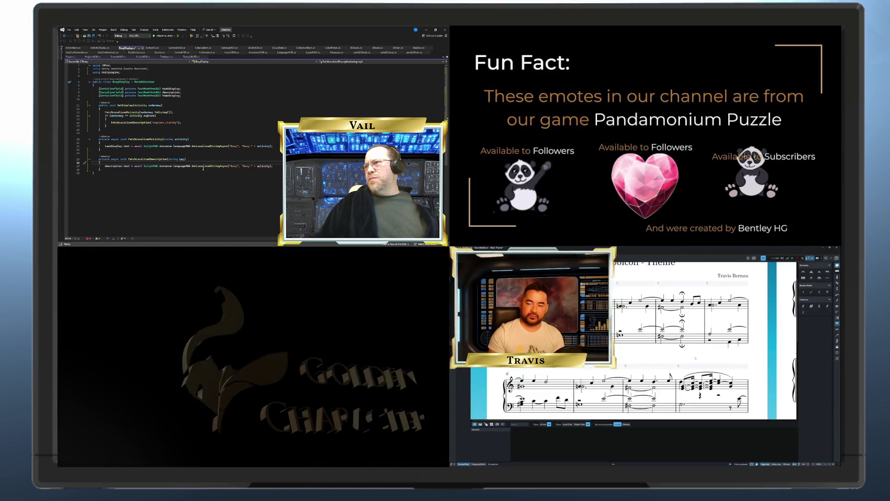
pyautogui.click(258, 166)
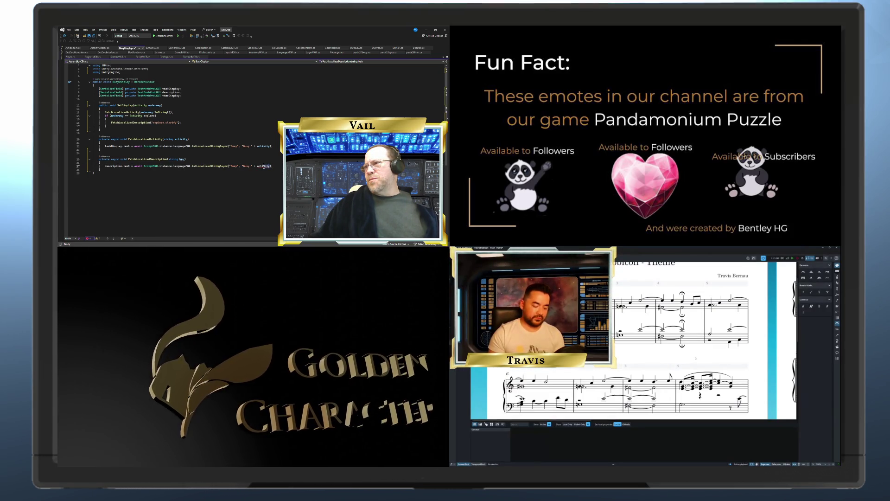
pyautogui.write('key')
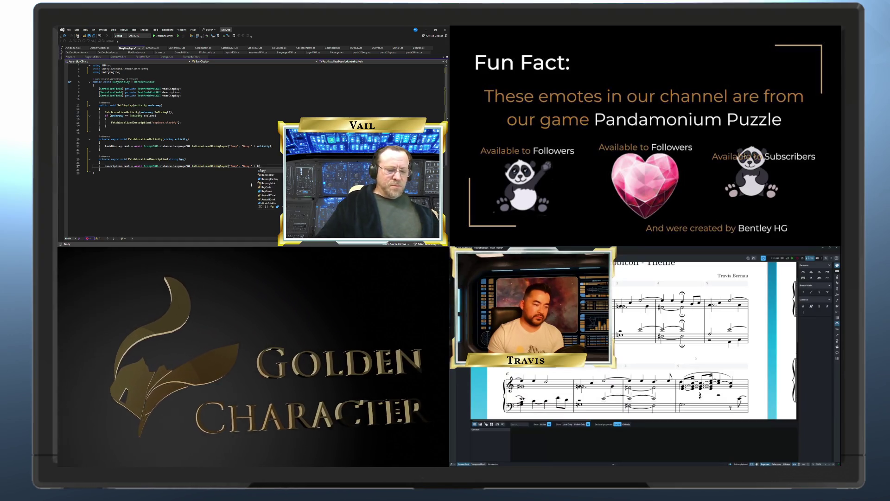
pyautogui.click(186, 159)
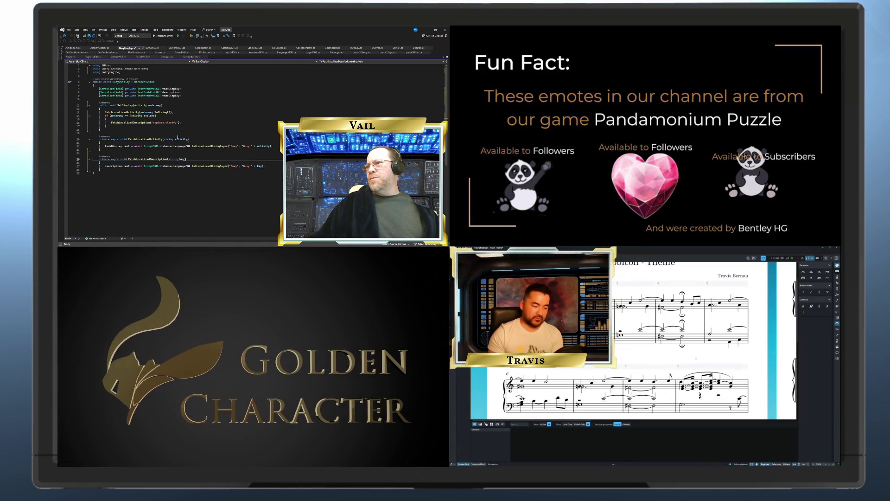
pyautogui.click(154, 126)
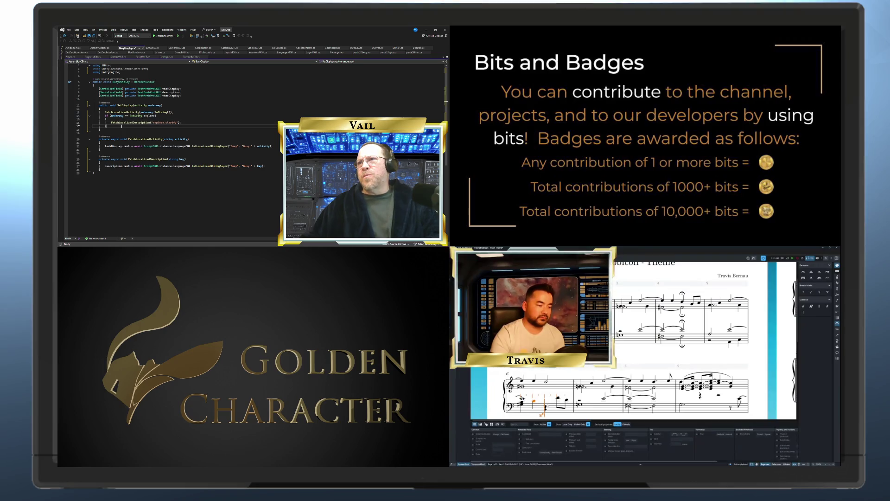
# Step: Add an else if branch with braces below the explore block in SetDisplay
pyautogui.press('Return')
pyautogui.write('else if (')
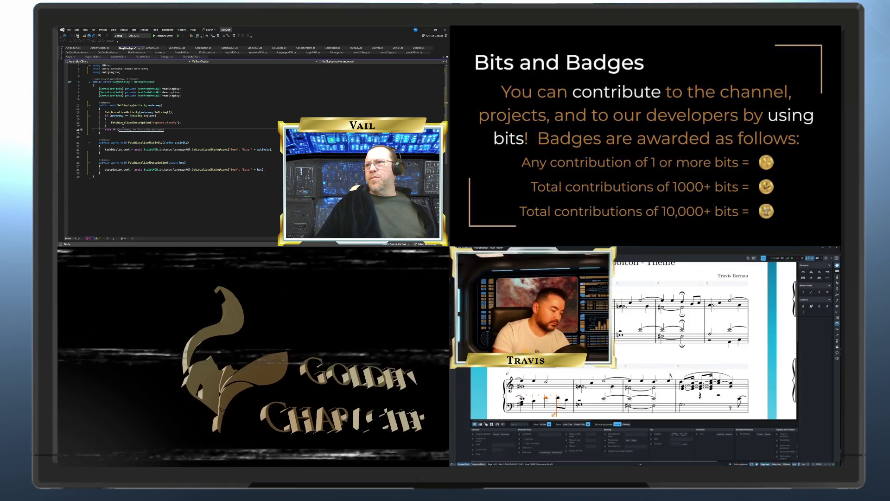
pyautogui.press('Tab')
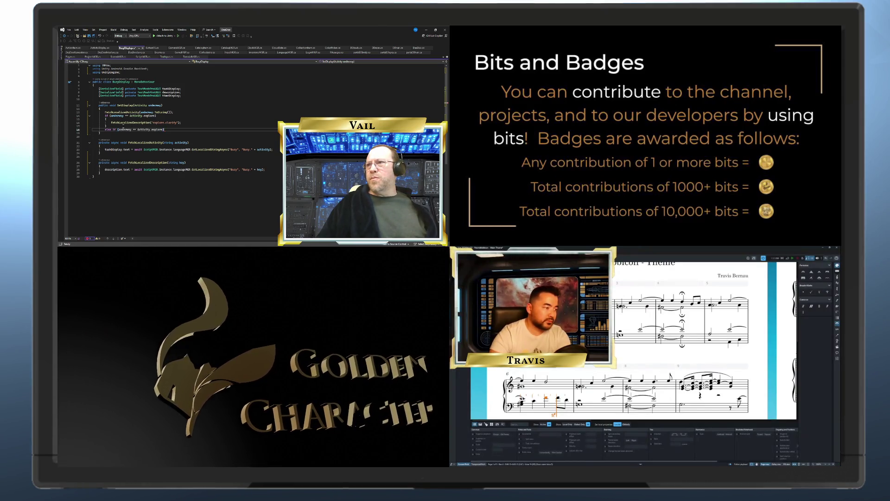
pyautogui.press('Return')
pyautogui.write('{')
pyautogui.press('Return')
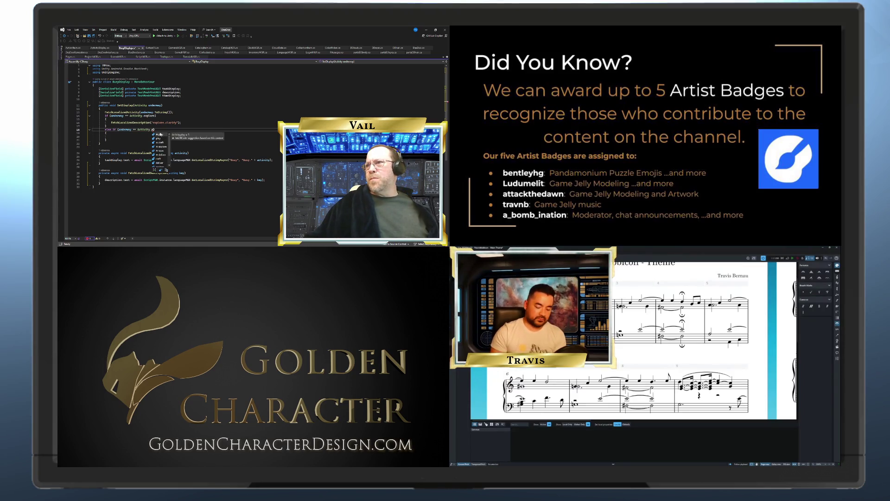
pyautogui.click(139, 136)
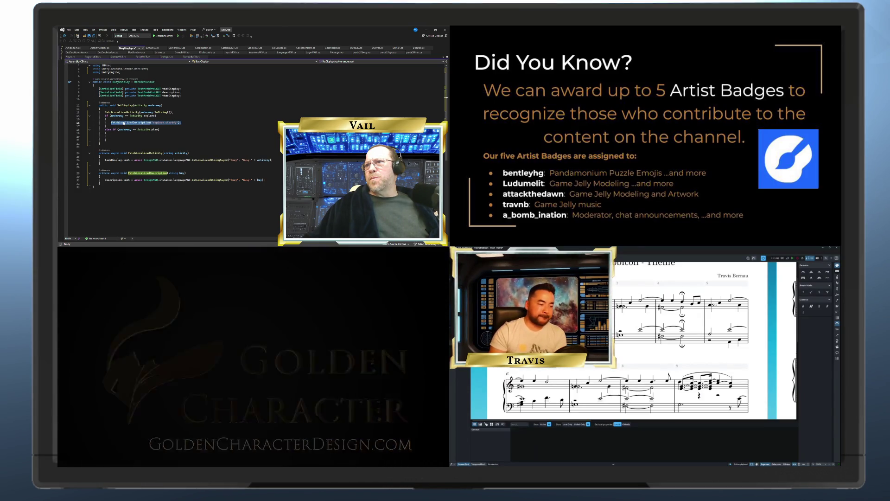
# Step: Paste the FetchLocalizedDescription call into the branch and change its key to play.clarify
pyautogui.rightClick(114, 122)
pyautogui.click(120, 159)
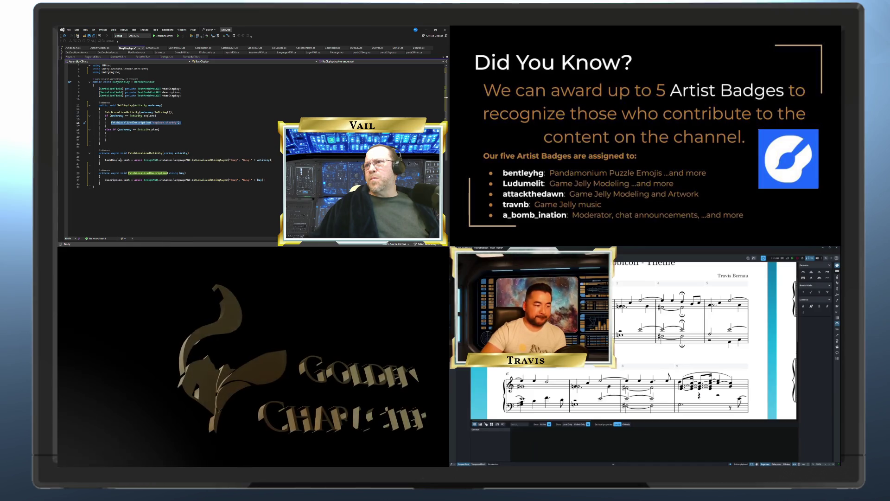
pyautogui.rightClick(118, 137)
pyautogui.click(135, 226)
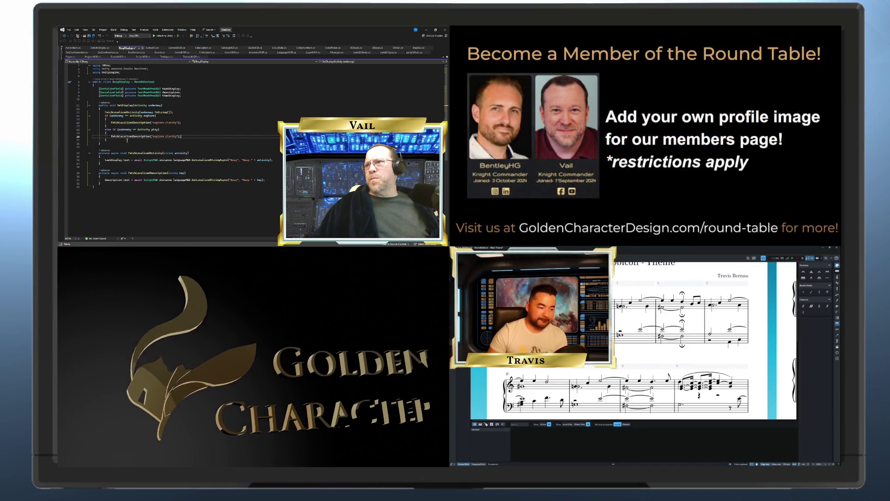
pyautogui.doubleClick(167, 137)
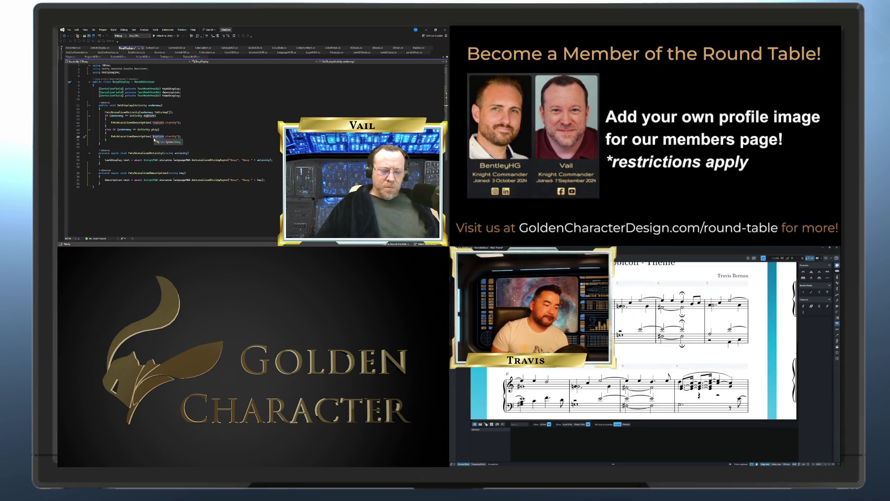
pyautogui.click(123, 140)
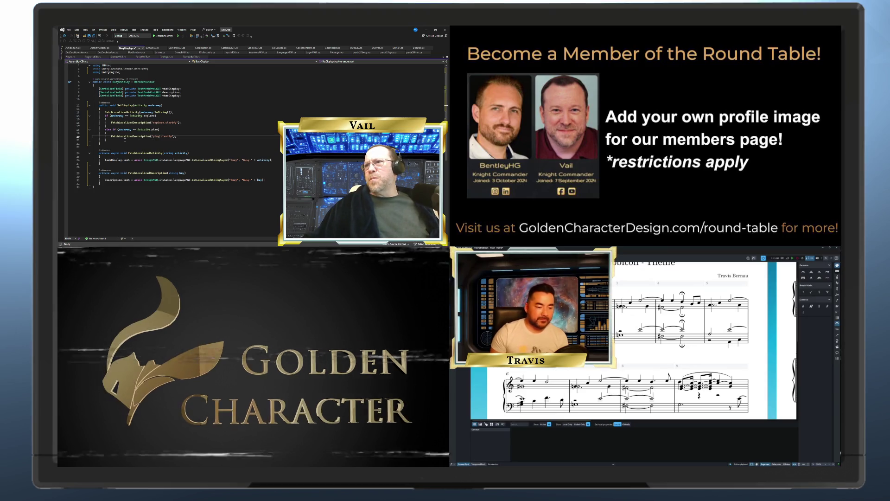
# Step: Add an else branch calling FetchLocalizedDescription with the countdown.clarify key
pyautogui.press('Return')
pyautogui.write('else')
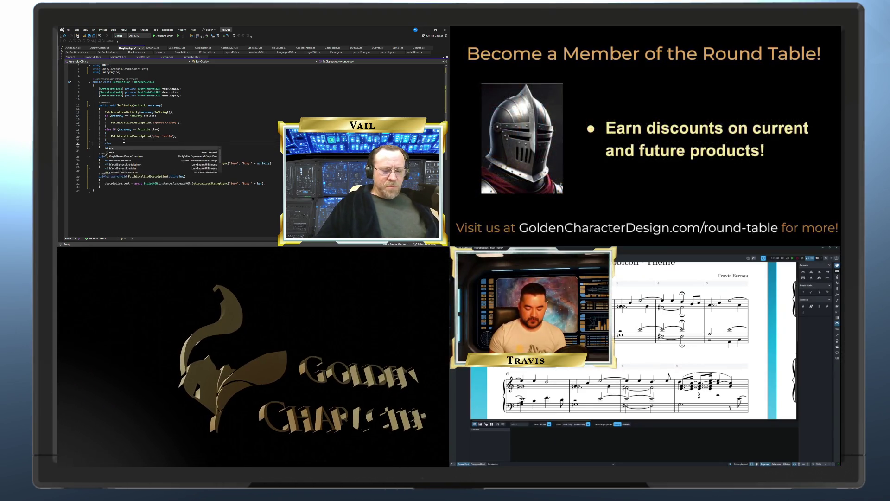
pyautogui.press('Return')
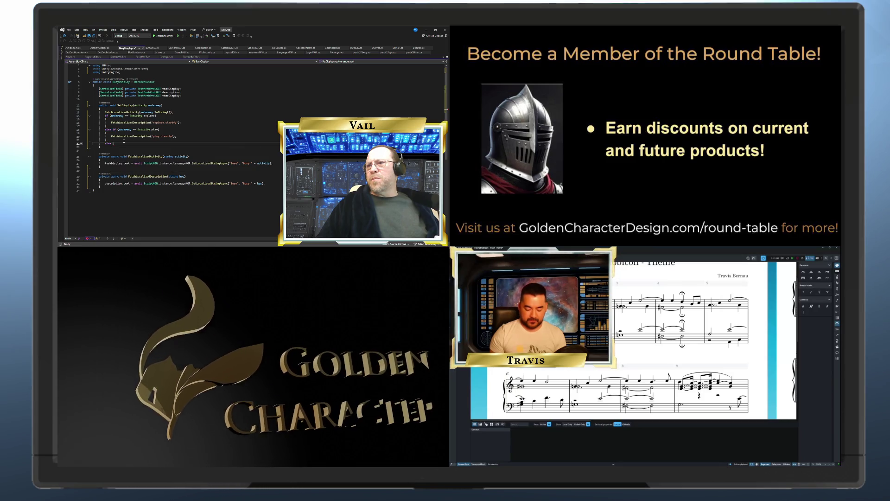
pyautogui.write('{')
pyautogui.press('Return')
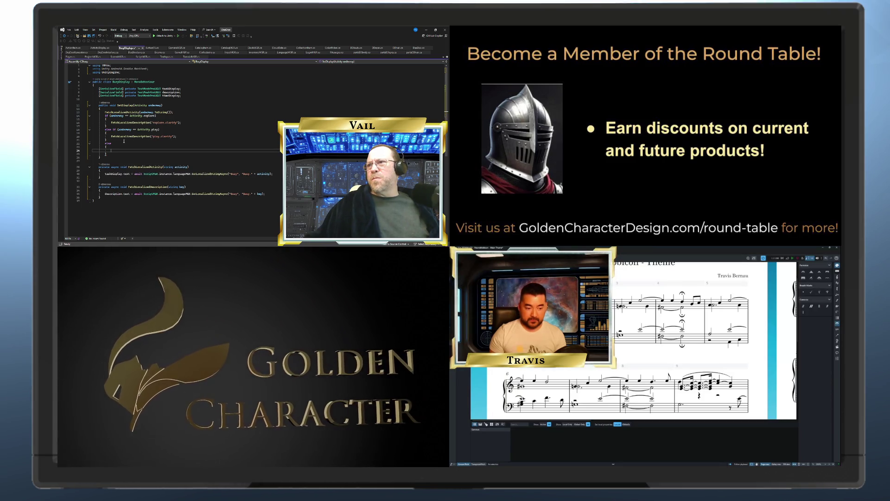
pyautogui.rightClick(115, 152)
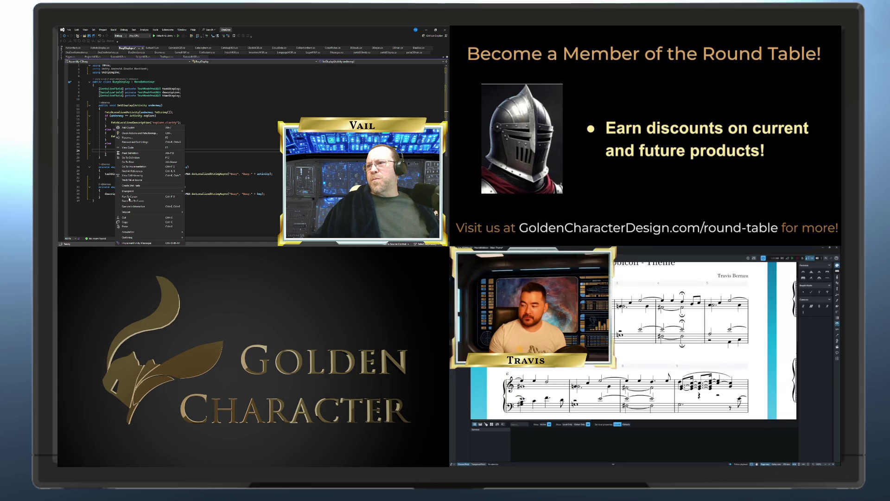
pyautogui.click(130, 228)
pyautogui.scroll(-3, 132, 132)
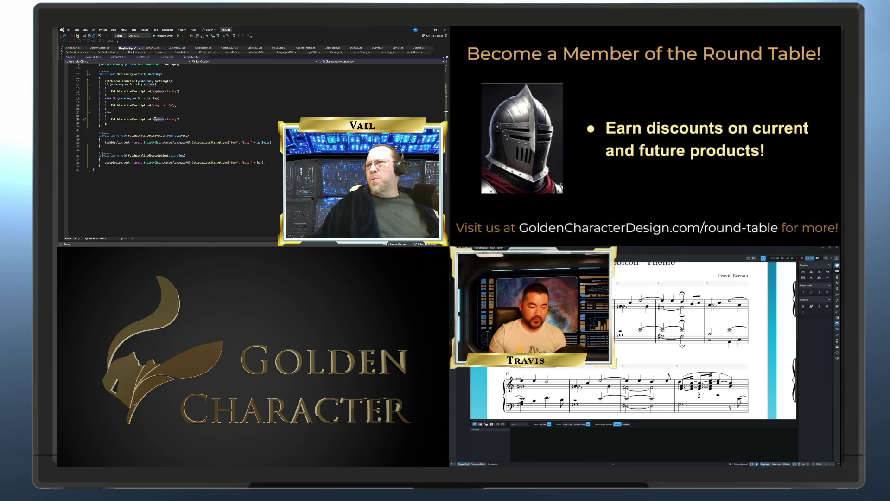
pyautogui.write('countdown')
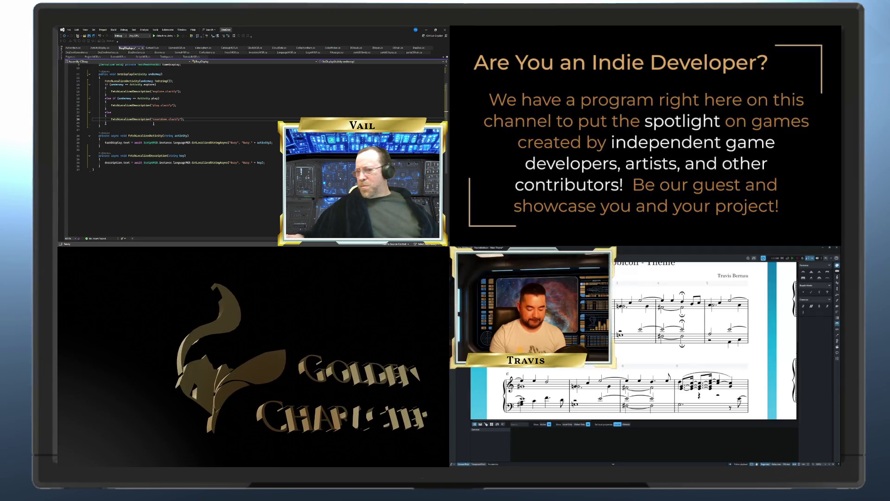
# Step: Check which if the else belongs to, then select the FetchLocalizedDescription method
pyautogui.click(153, 125)
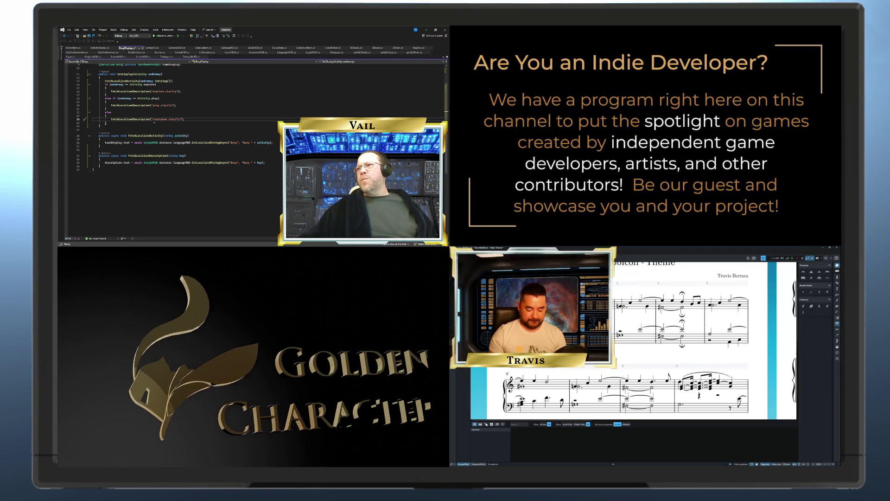
pyautogui.click(169, 111)
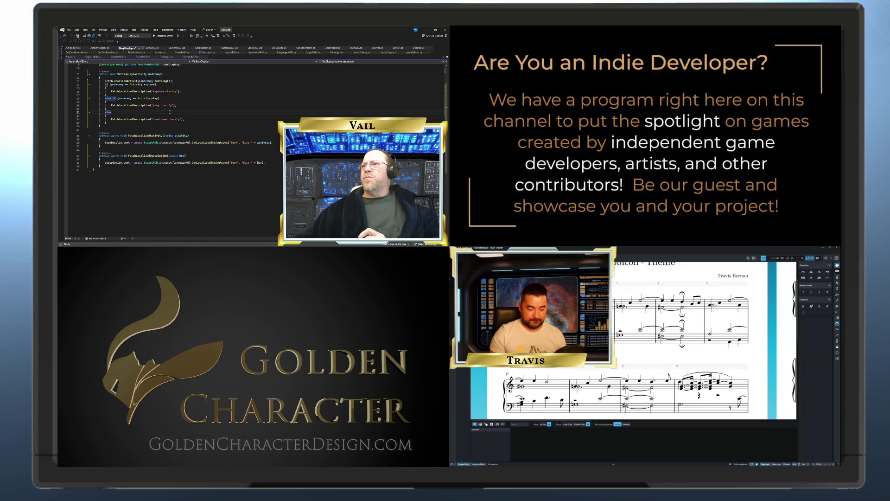
pyautogui.scroll(3, 163, 107)
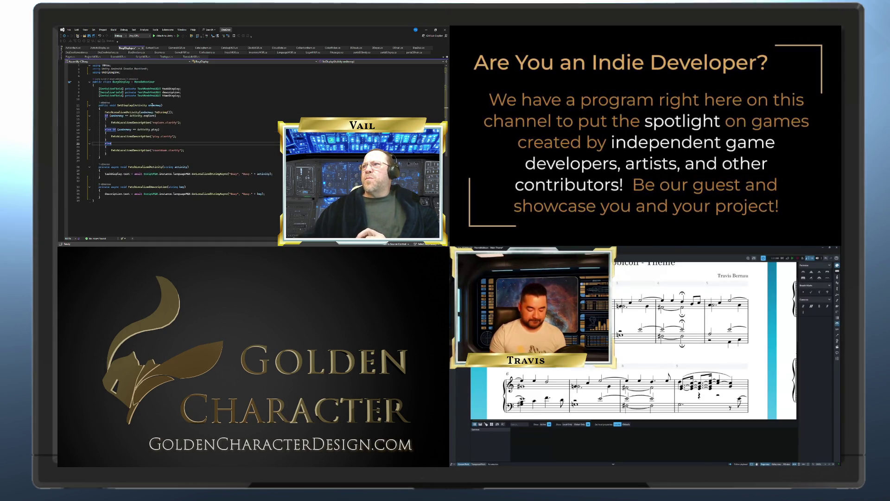
pyautogui.click(117, 153)
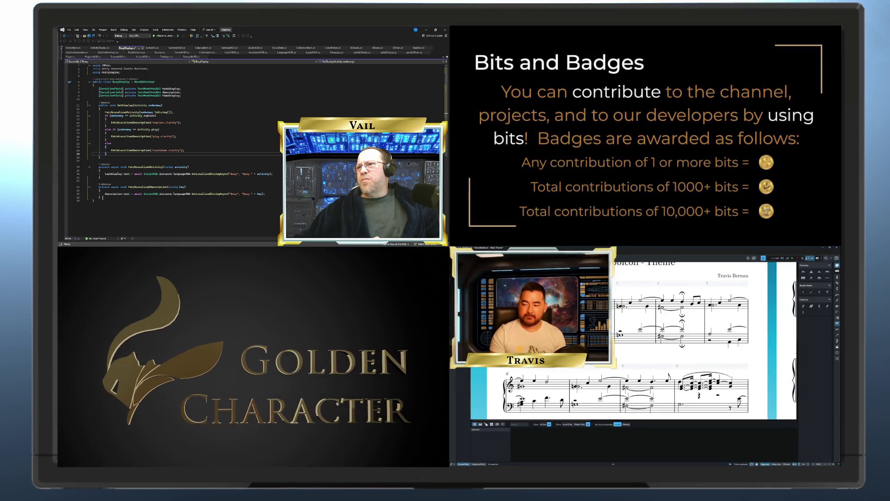
pyautogui.moveTo(102, 197); pyautogui.dragTo(94, 194)
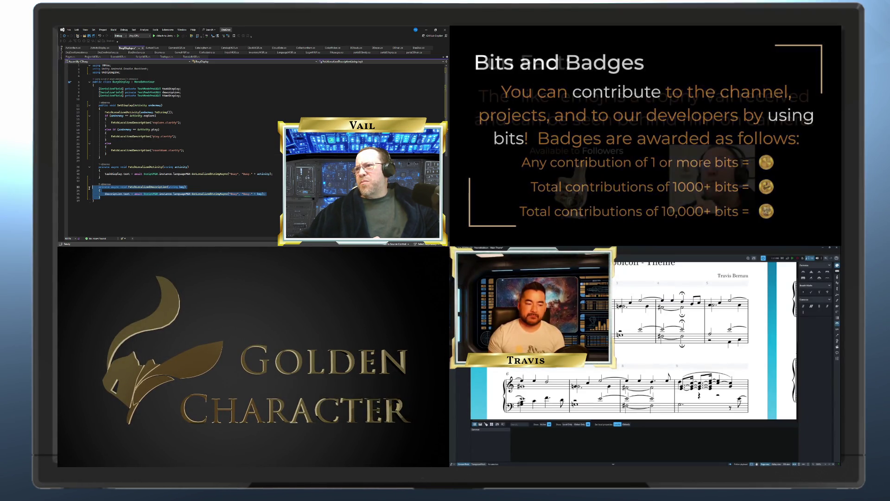
# Step: Paste a copy of FetchLocalizedDescription below the original and start replacing its Description suffix
pyautogui.rightClick(101, 191)
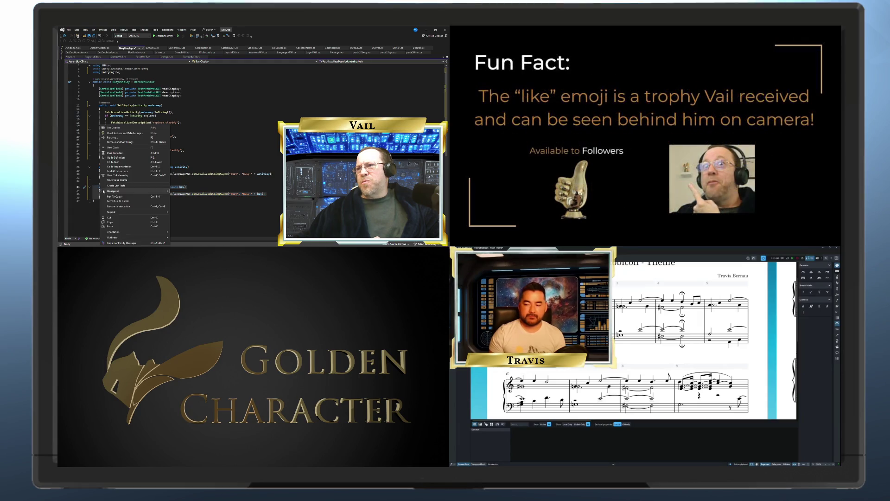
pyautogui.click(114, 222)
pyautogui.click(116, 199)
pyautogui.press('Return')
pyautogui.press('Return')
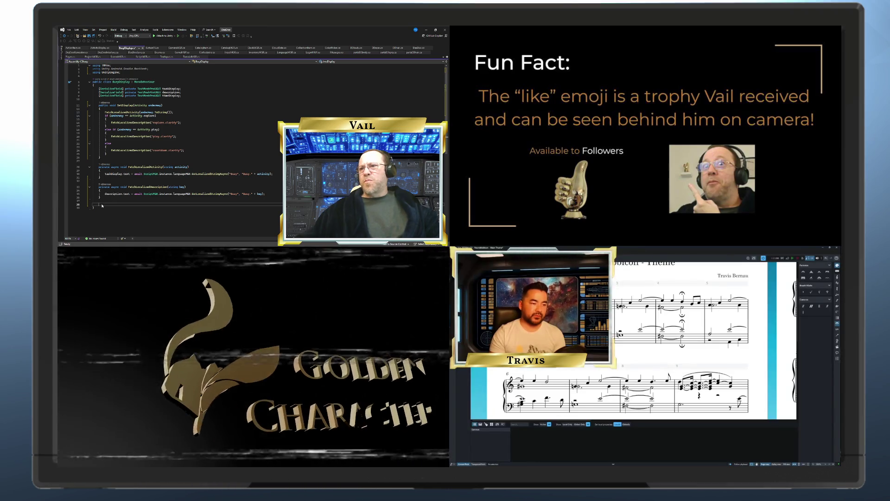
pyautogui.rightClick(102, 205)
pyautogui.click(117, 227)
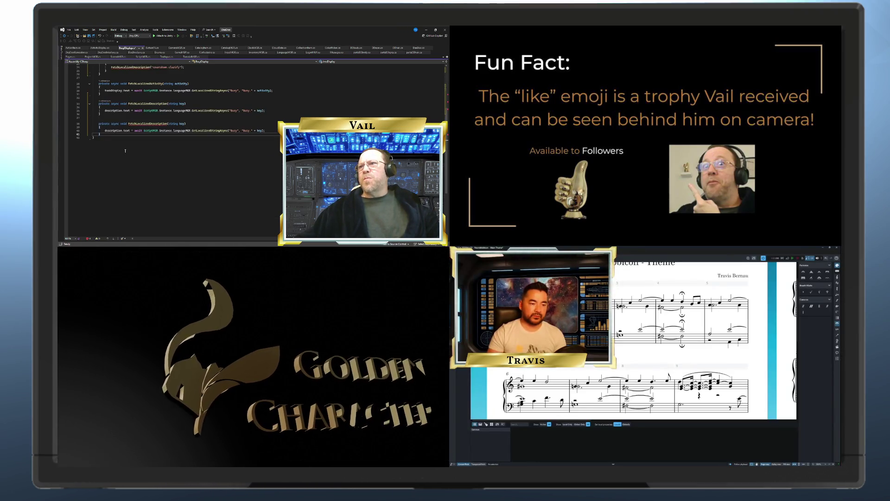
pyautogui.click(168, 113)
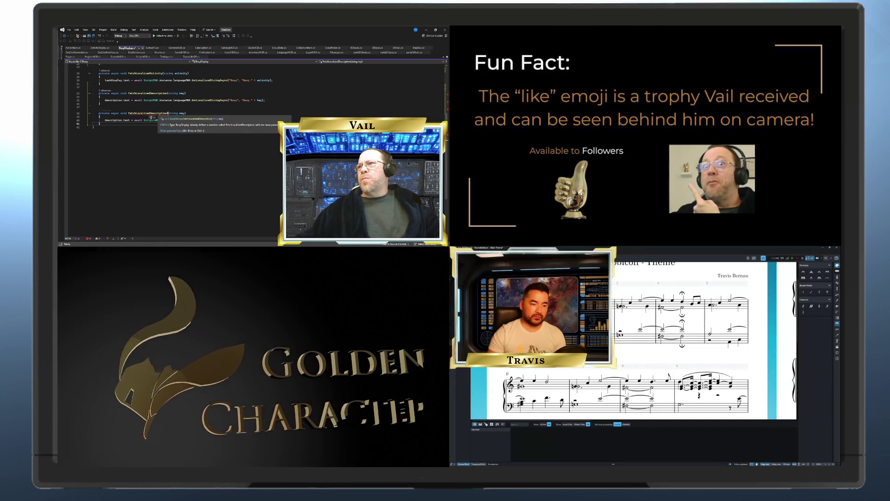
pyautogui.moveTo(167, 113); pyautogui.dragTo(162, 113)
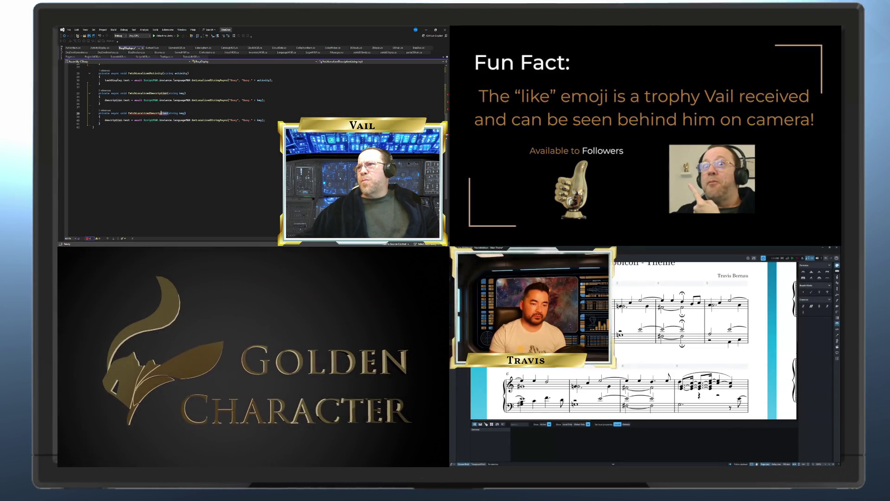
pyautogui.write('S')
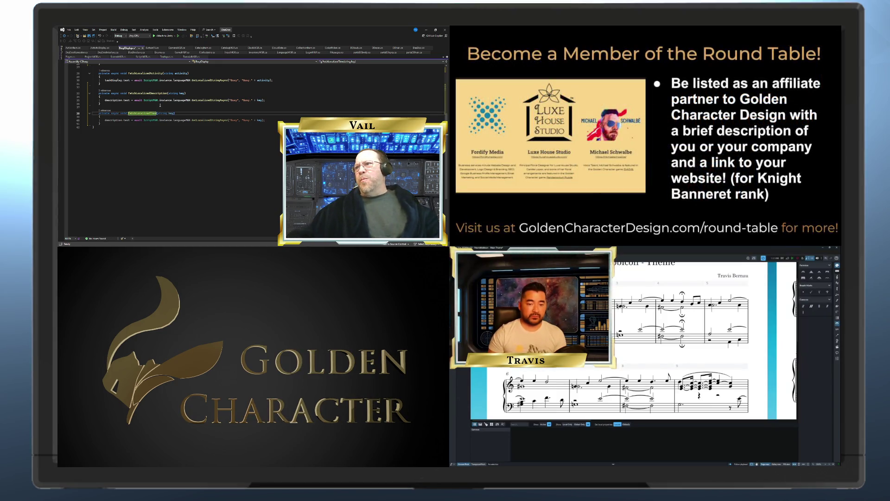
pyautogui.doubleClick(114, 120)
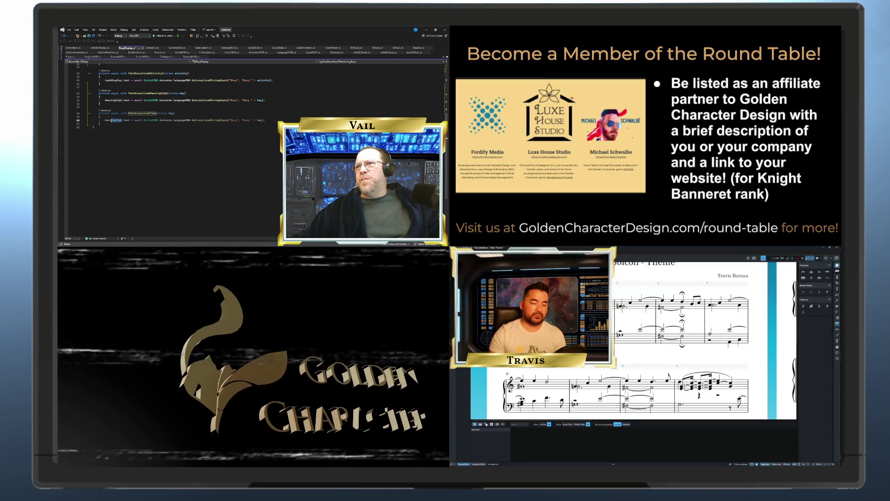
pyautogui.scroll(8, 122, 125)
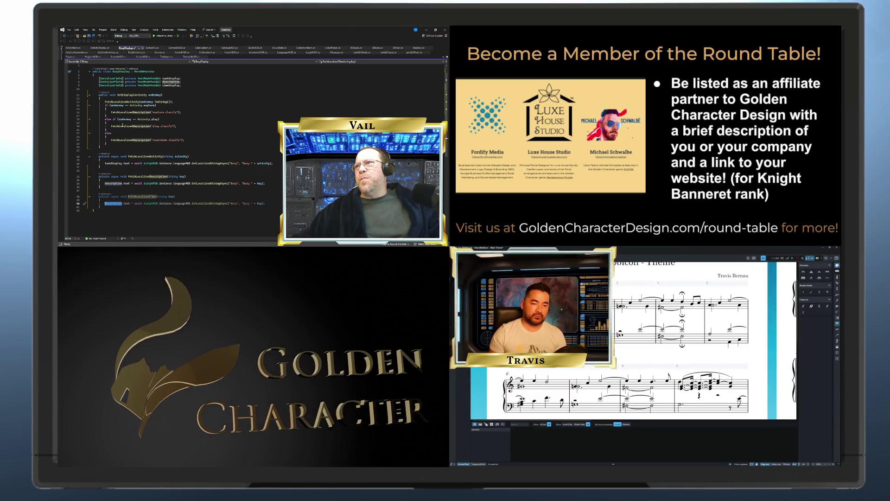
pyautogui.scroll(-7, 121, 125)
pyautogui.press('BackSpace')
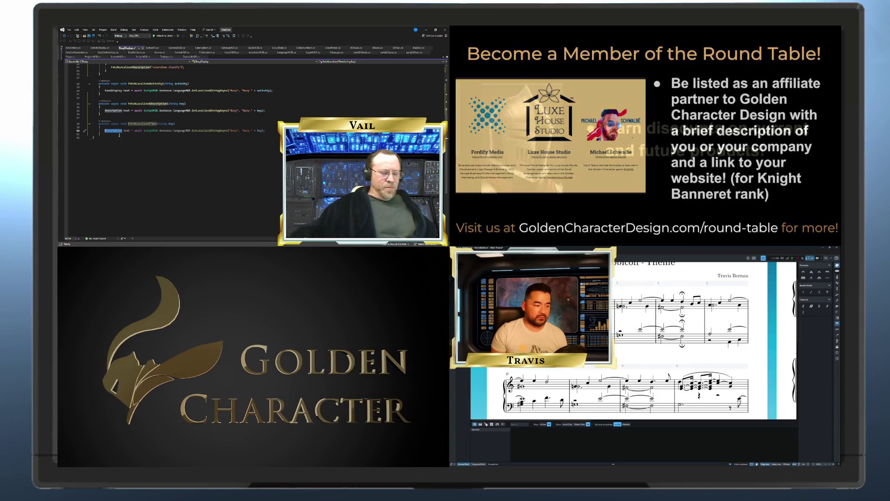
pyautogui.write('timeDisplay')
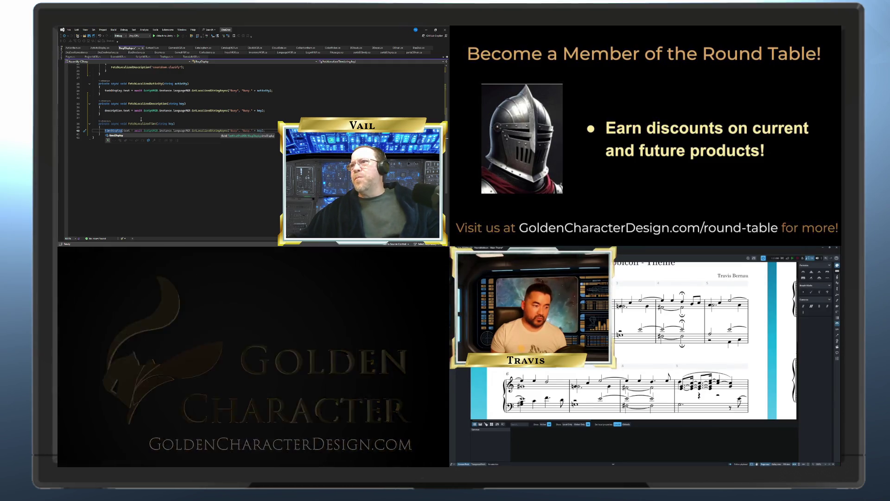
pyautogui.scroll(5, 130, 122)
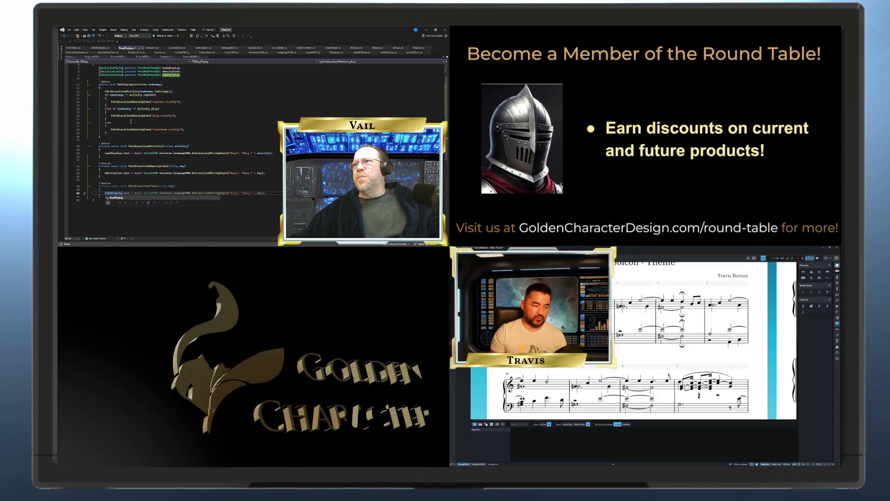
pyautogui.scroll(1, 130, 121)
pyautogui.moveTo(182, 112); pyautogui.dragTo(111, 112)
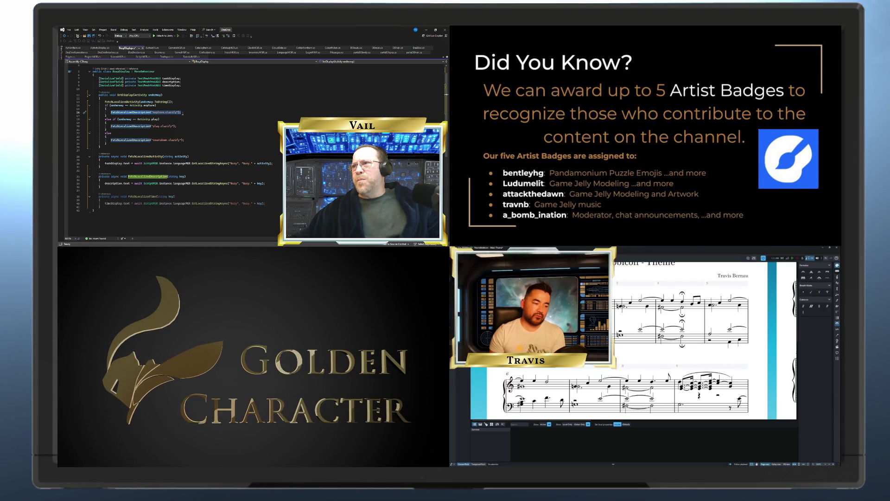
# Step: Duplicate the explore description fetch on a new line and rename the call to FetchLocalizedTime
pyautogui.click(183, 113)
pyautogui.press('Return')
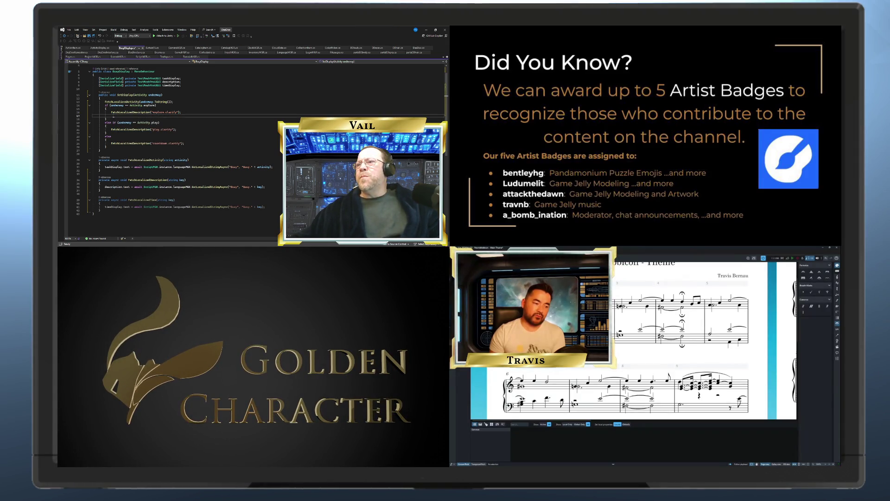
pyautogui.rightClick(113, 117)
pyautogui.click(130, 217)
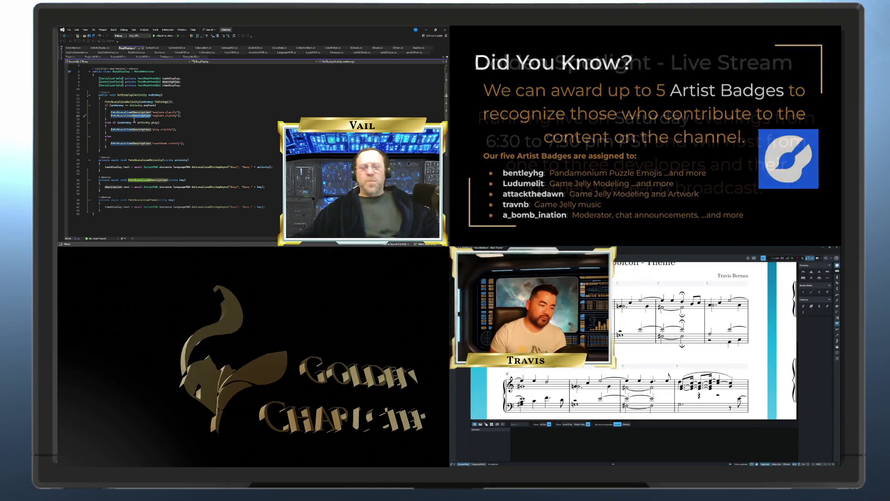
pyautogui.write('Time')
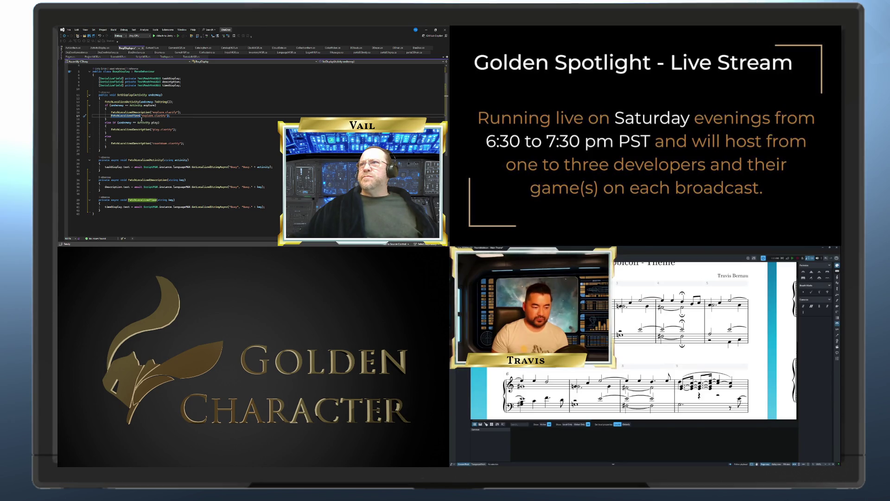
# Step: Remove the unused Unity.Android.Gradle.Manifest using line and finish the explore.time key edit
pyautogui.scroll(1, 142, 120)
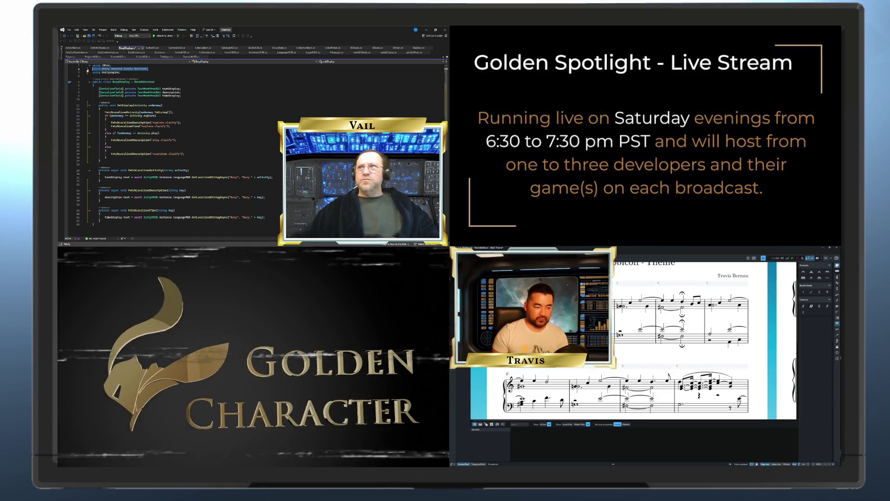
pyautogui.press('Delete')
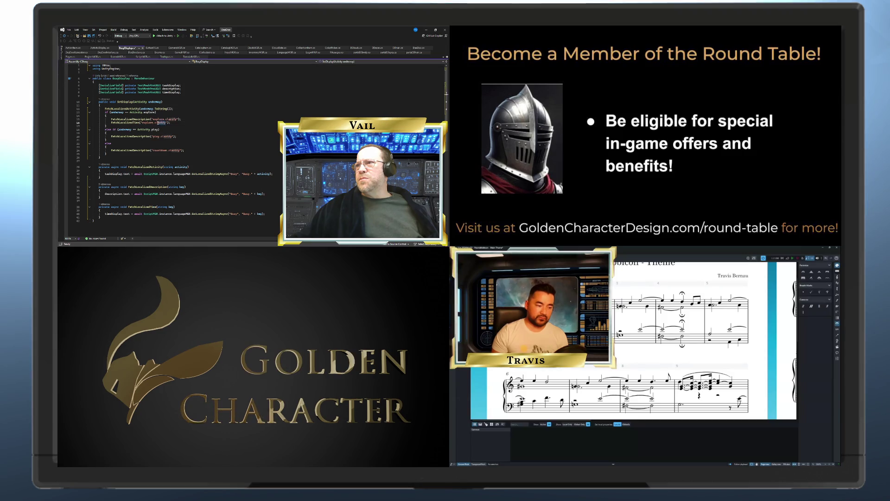
pyautogui.write('time')
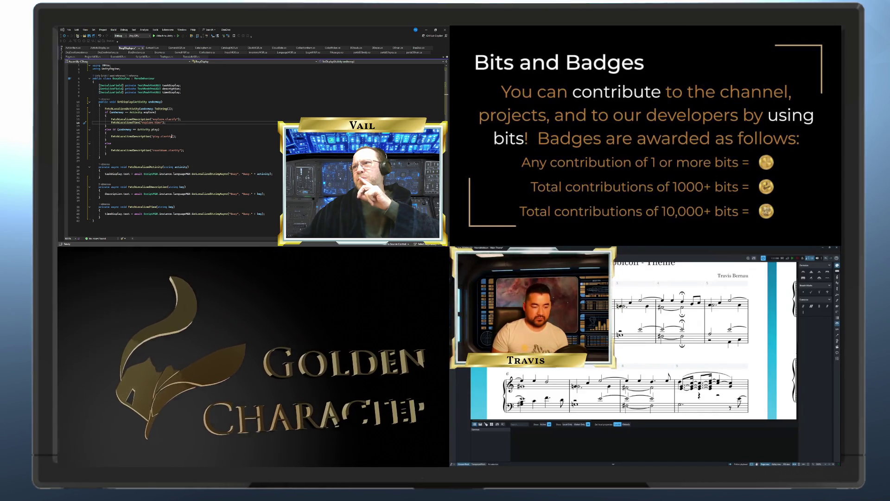
# Step: Add timeDisplay.text = string.Empty; below the play case's description fetch
pyautogui.click(189, 137)
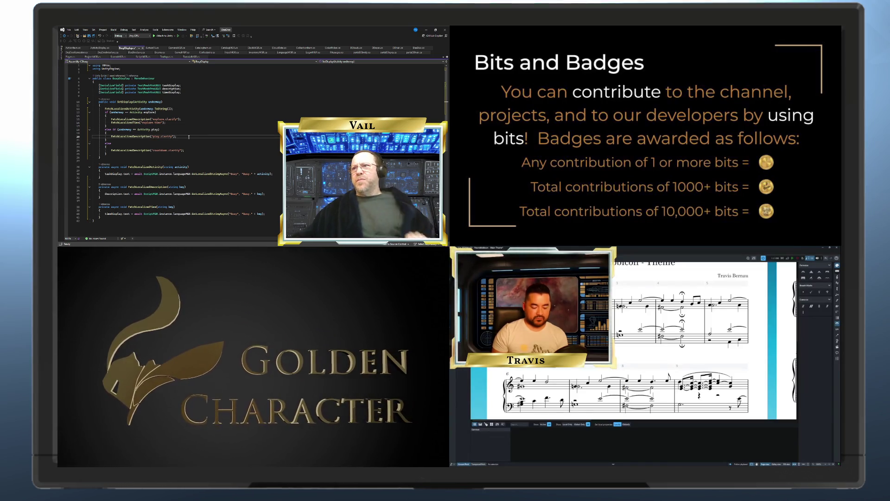
pyautogui.press('Return')
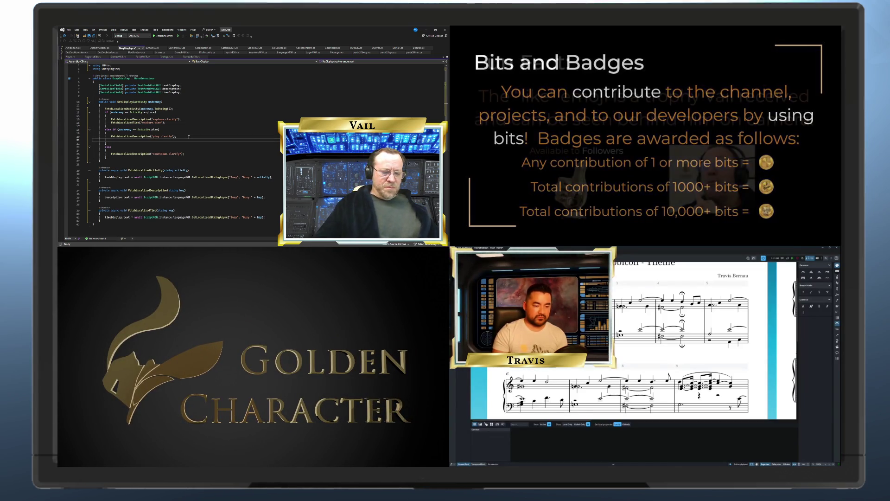
pyautogui.write('timeDisplay')
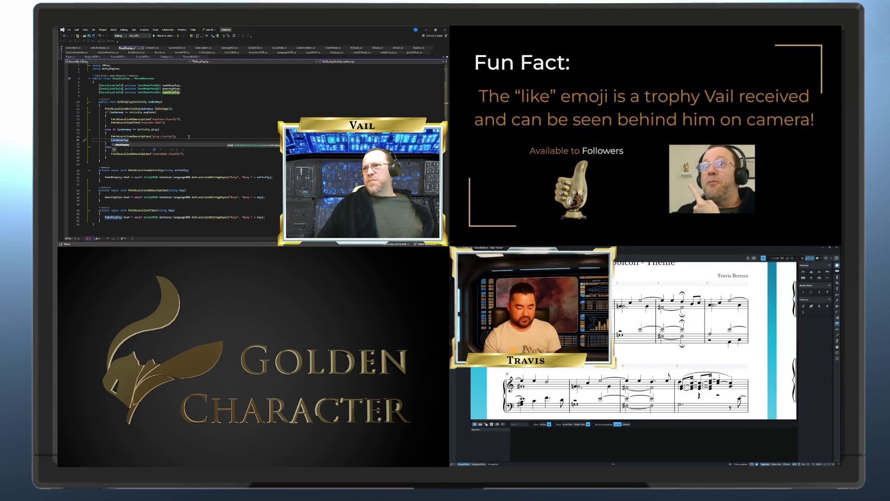
pyautogui.write('.tex')
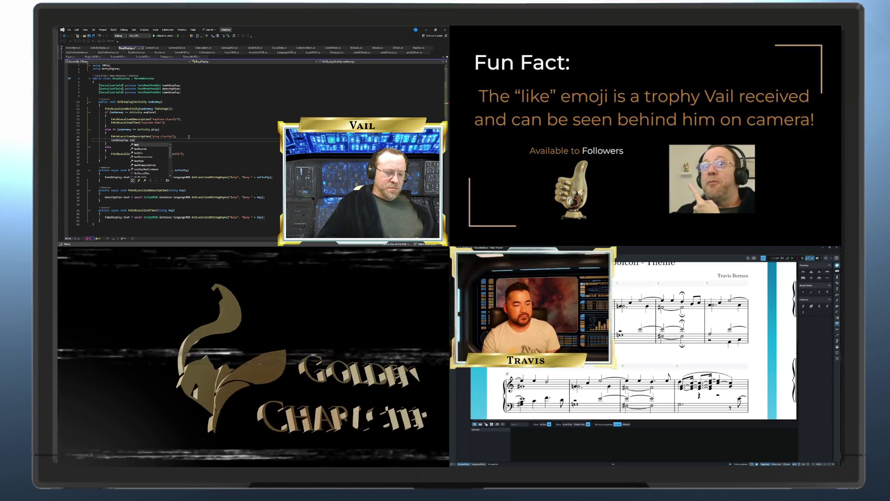
pyautogui.write('t =')
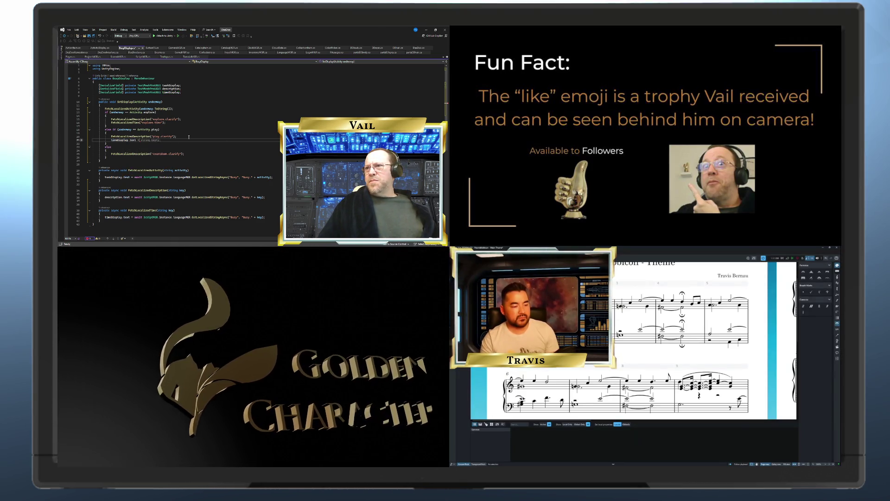
pyautogui.press('Tab')
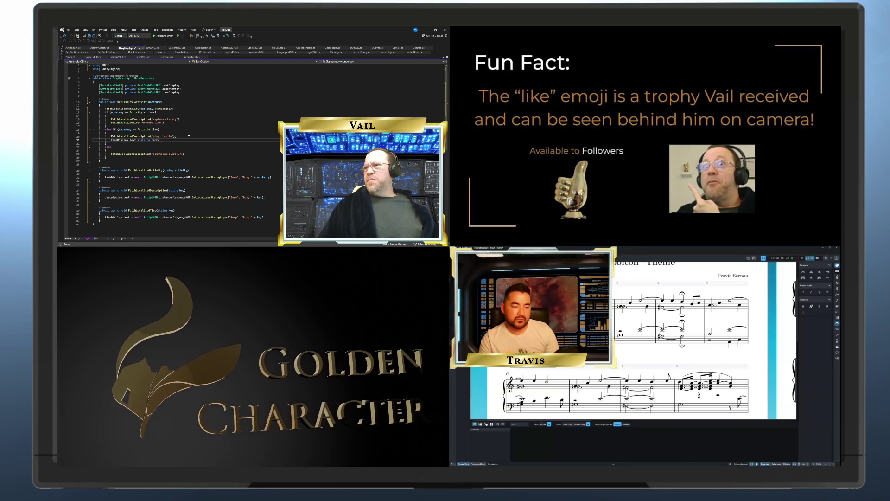
# Step: Save the BusyDisplay script and scroll through it to review the changes
pyautogui.click(189, 137)
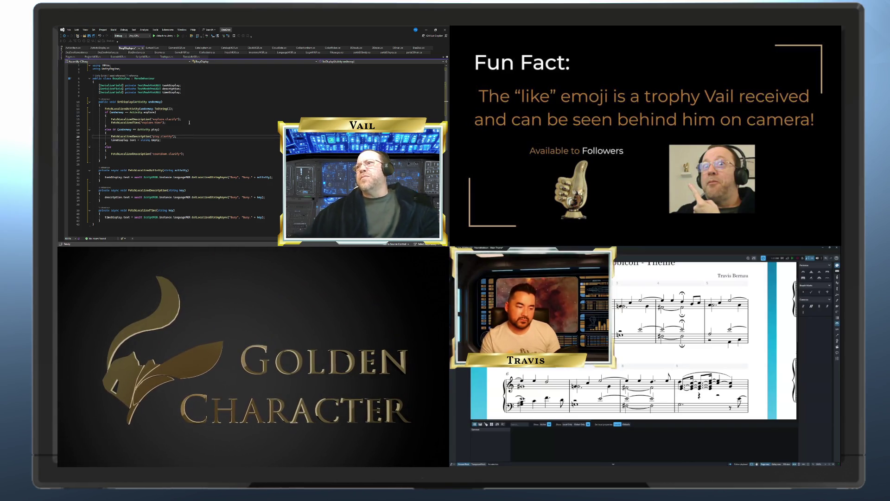
pyautogui.hotkey('ctrl', 's')
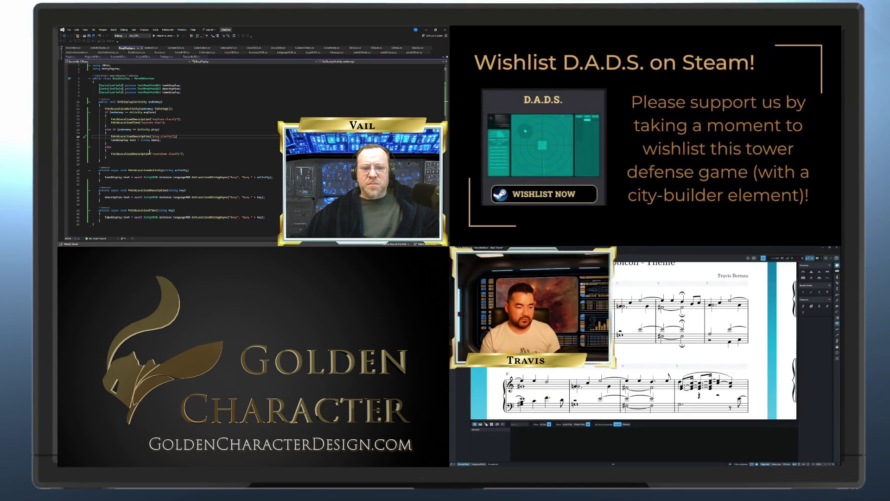
pyautogui.scroll(-3, 138, 144)
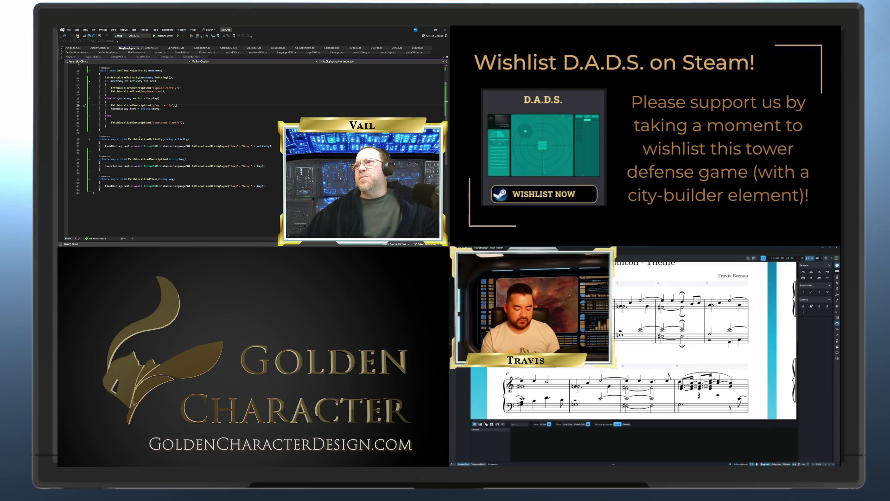
pyautogui.scroll(3, 124, 123)
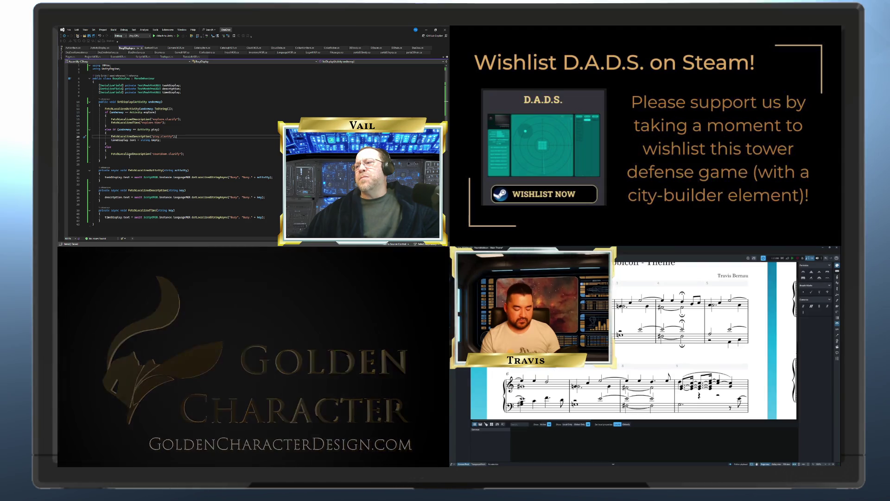
pyautogui.scroll(-1, 130, 155)
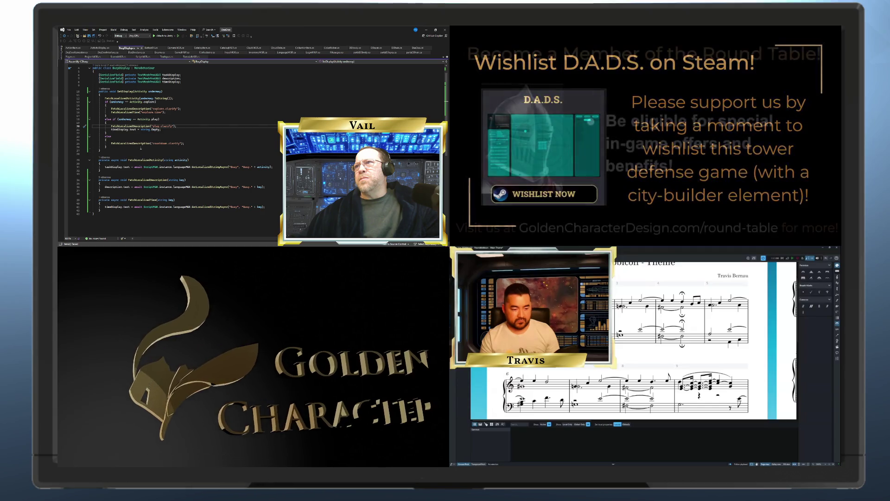
pyautogui.scroll(1, 139, 147)
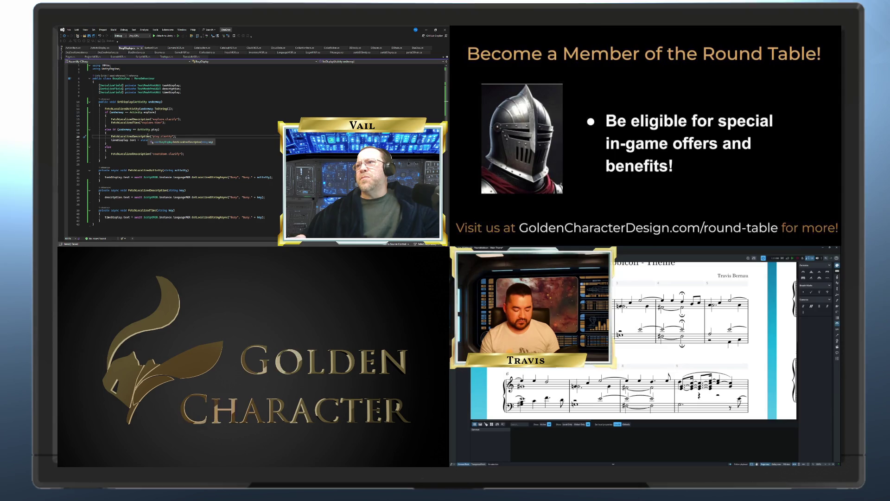
pyautogui.scroll(-1, 181, 137)
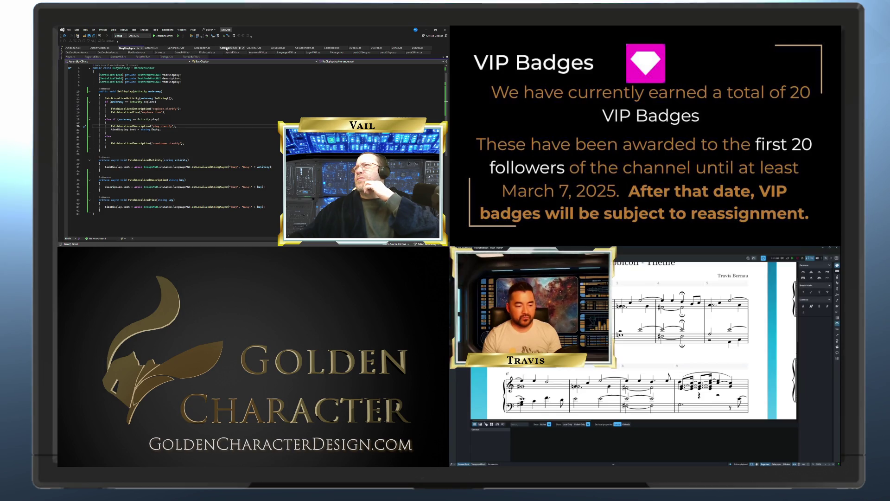
pyautogui.click(256, 48)
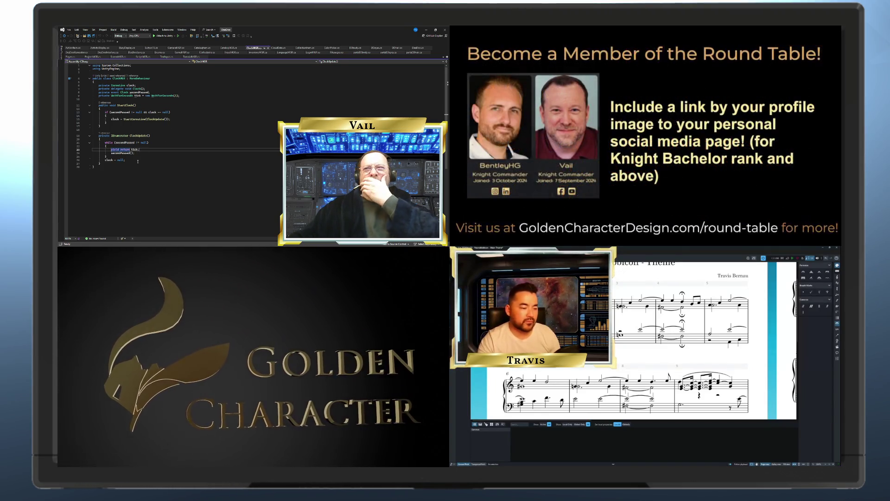
pyautogui.click(576, 400)
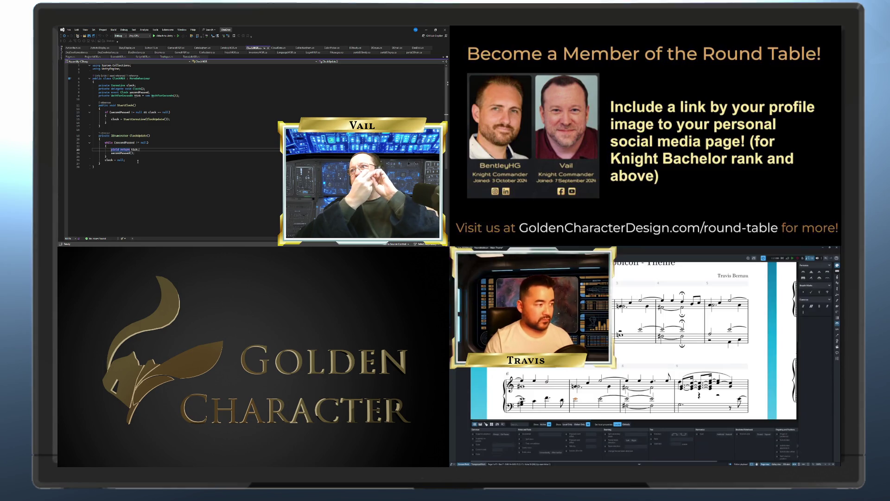
pyautogui.press('Up')
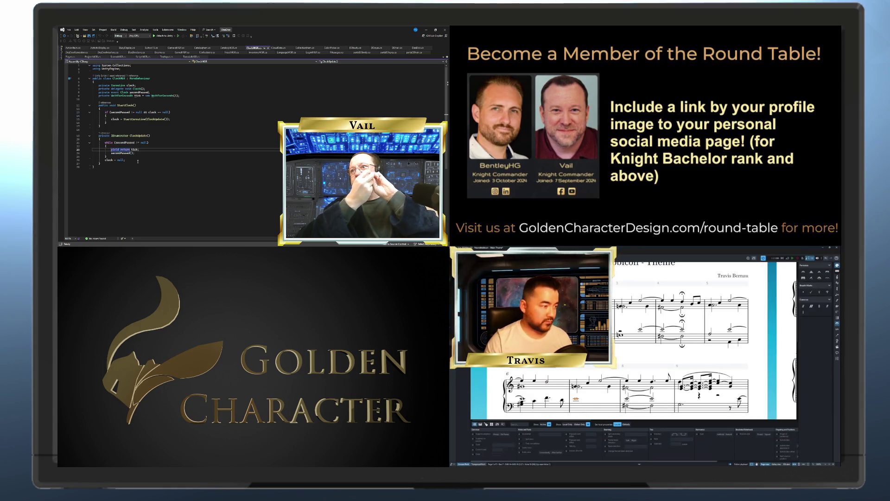
pyautogui.press('t')
pyautogui.press('Escape')
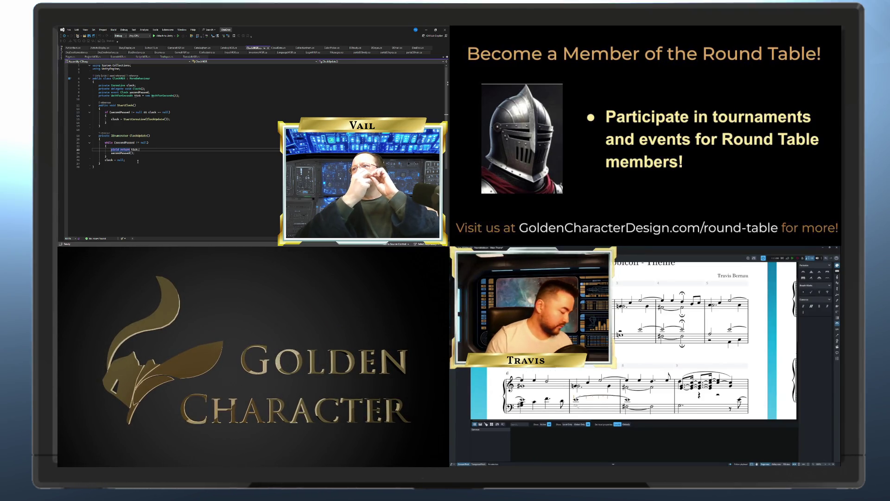
pyautogui.click(598, 398)
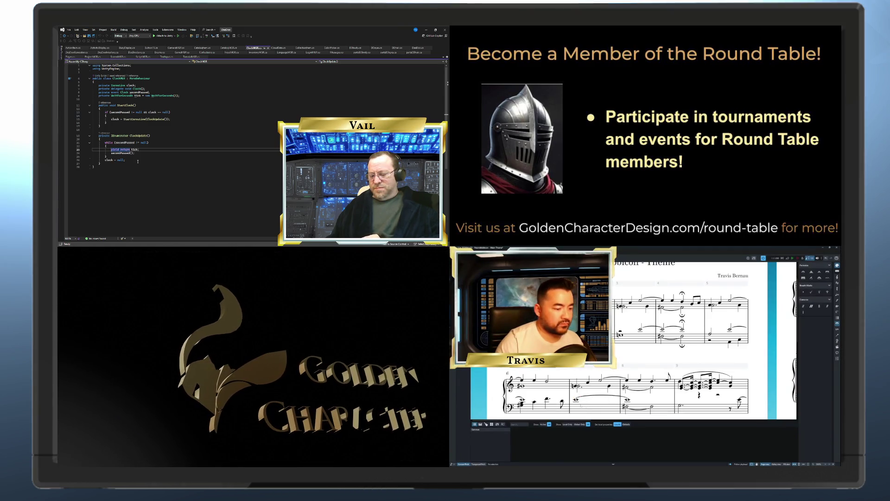
pyautogui.click(601, 397)
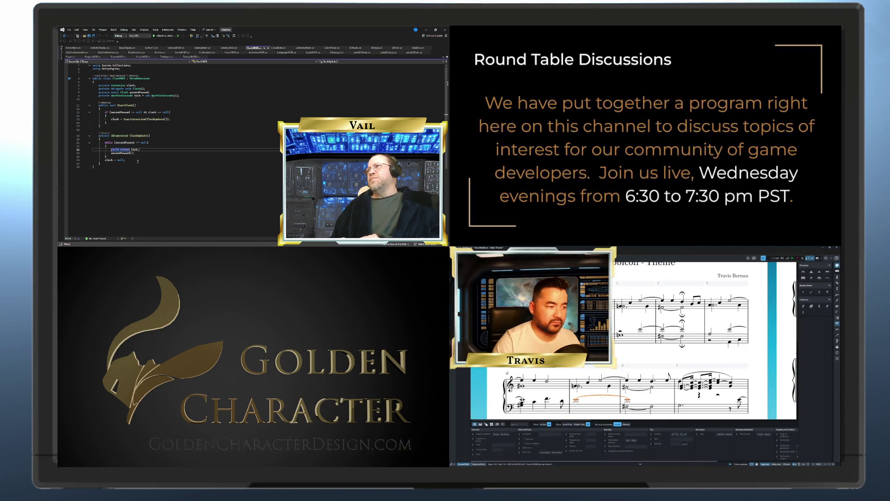
pyautogui.press('Escape')
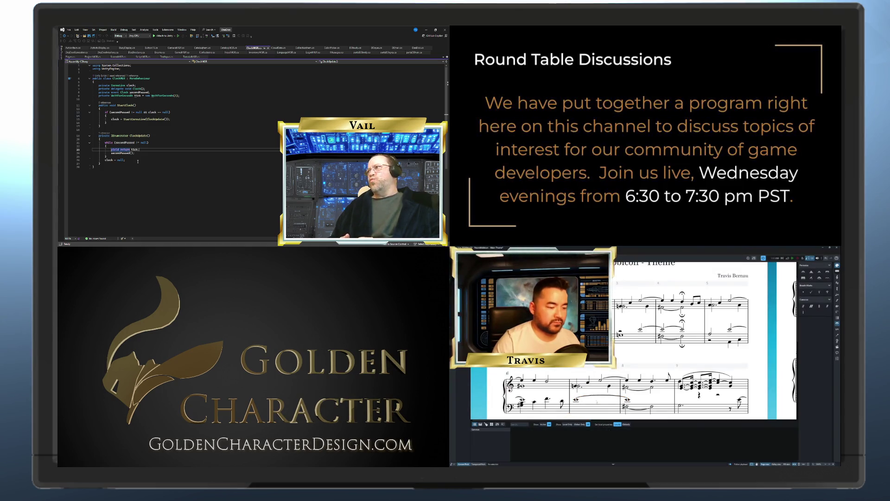
pyautogui.click(584, 409)
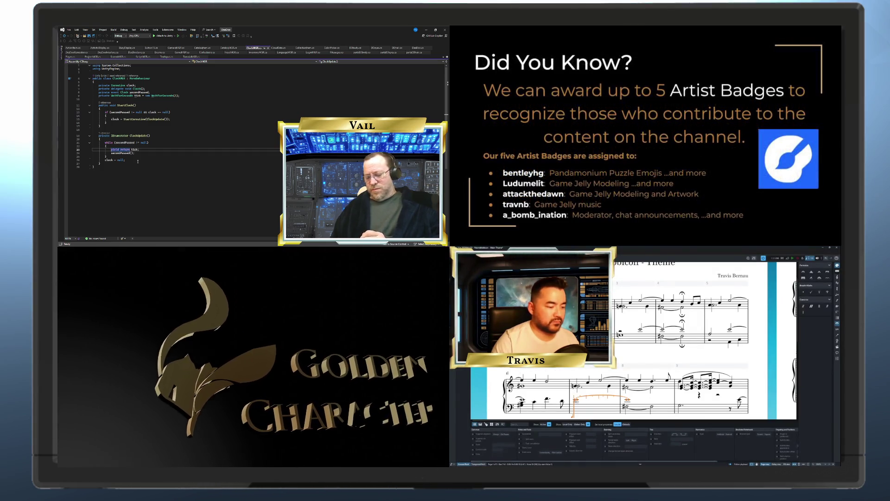
pyautogui.press('Delete')
pyautogui.press('s')
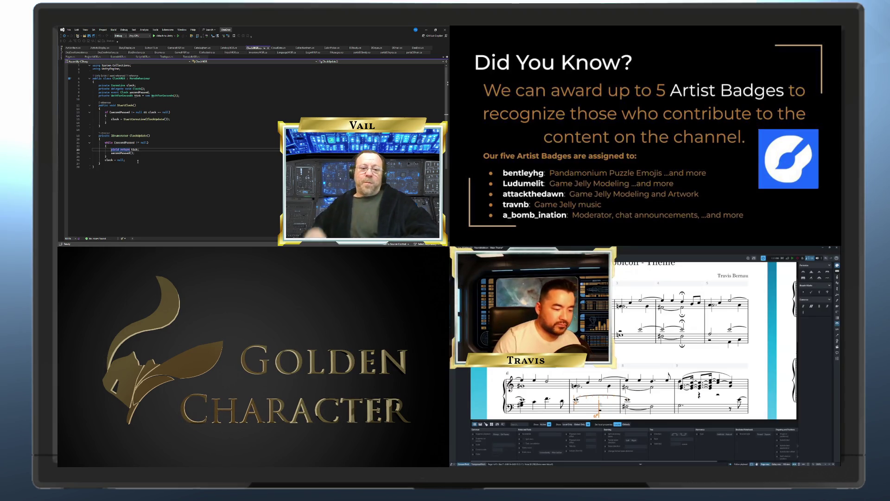
pyautogui.hotkey('shift', 'Right')
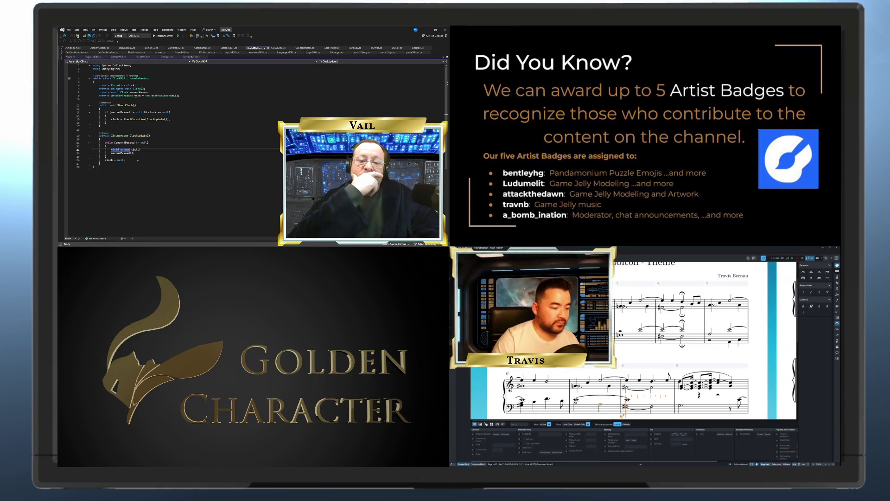
pyautogui.press('Escape')
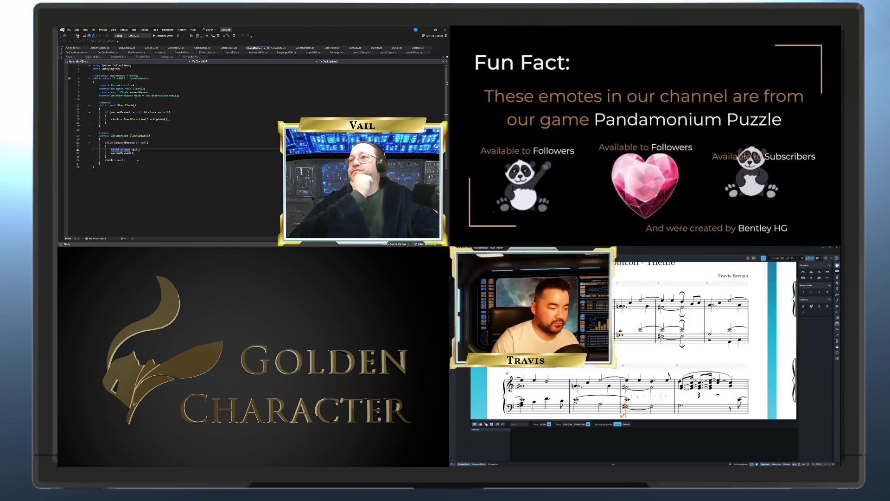
pyautogui.click(575, 401)
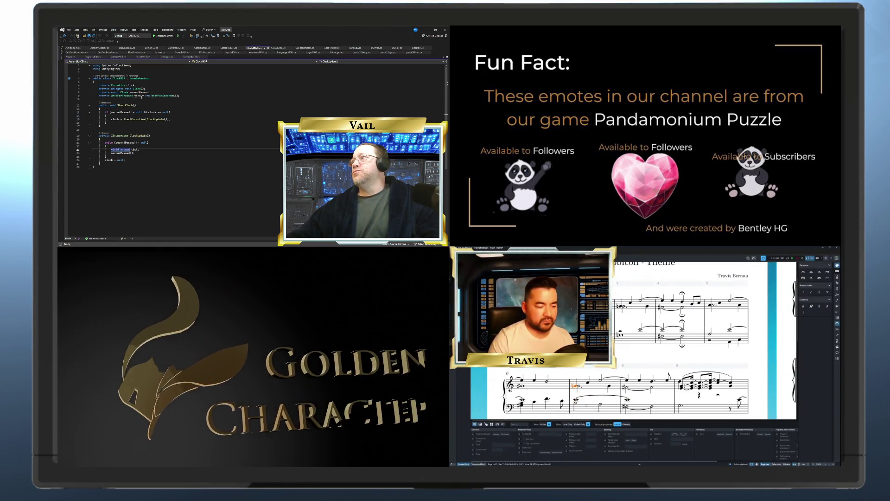
pyautogui.click(547, 399)
pyautogui.click(601, 395)
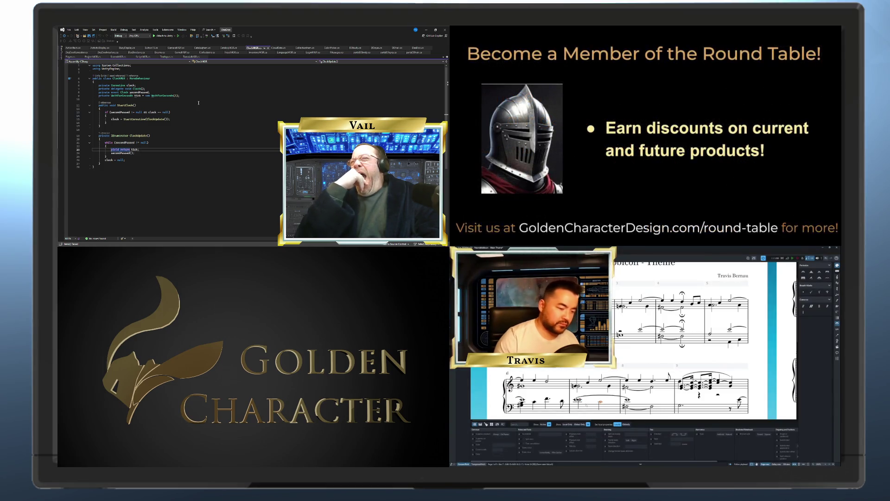
pyautogui.press('Escape')
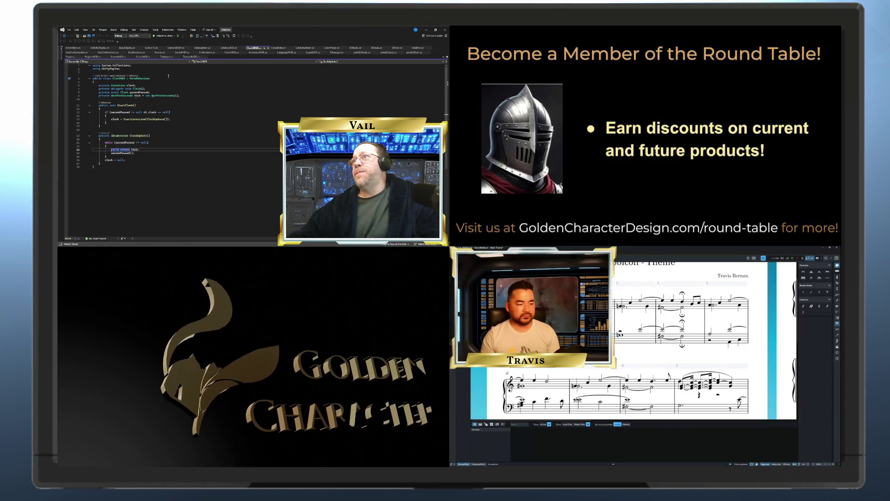
# Step: Bring up BusyDisplay.cs and go to the else branch of its activity check
pyautogui.click(129, 49)
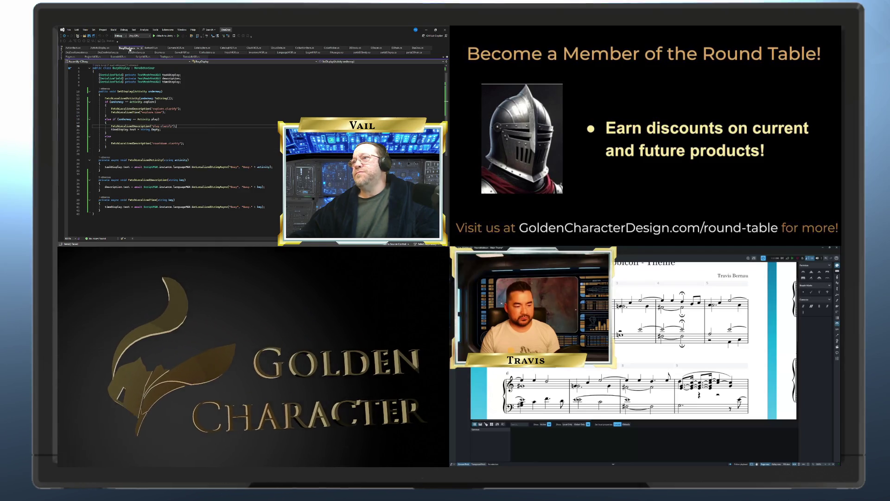
pyautogui.click(154, 135)
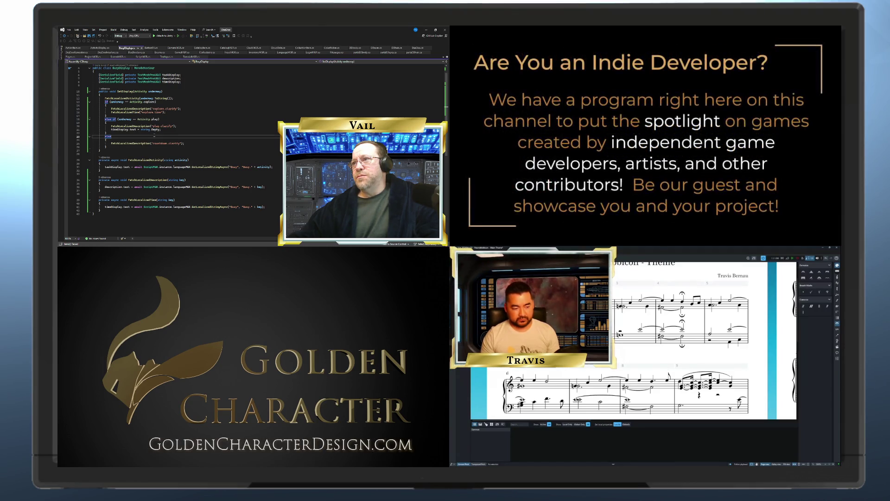
pyautogui.scroll(1, 178, 142)
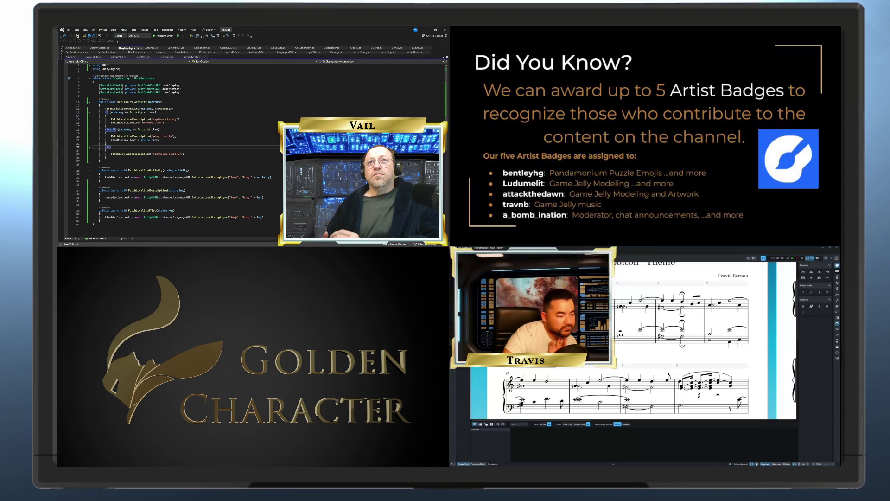
pyautogui.click(729, 328)
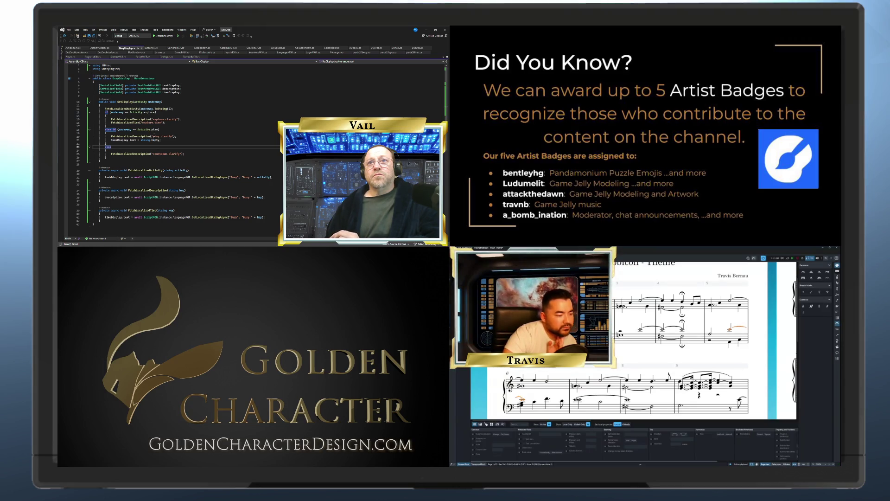
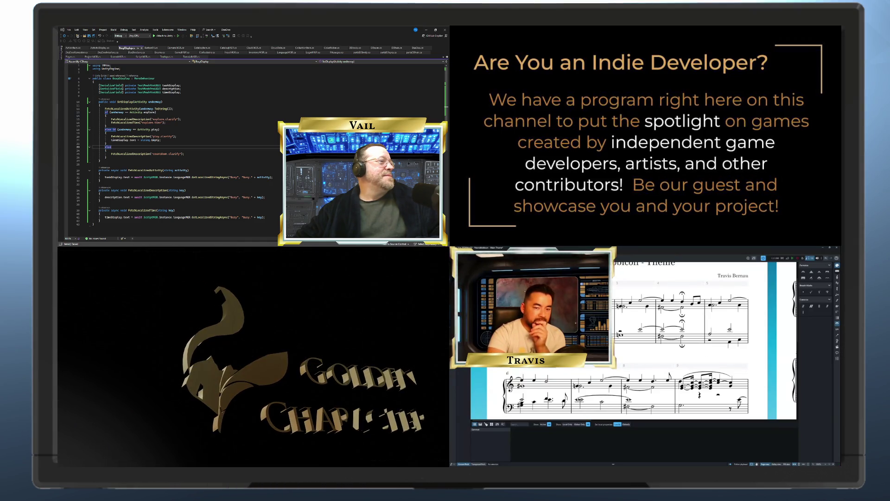
# Step: Step the input caret three positions through bar 7's bass staff, then select a lower-system bass note
pyautogui.click(729, 330)
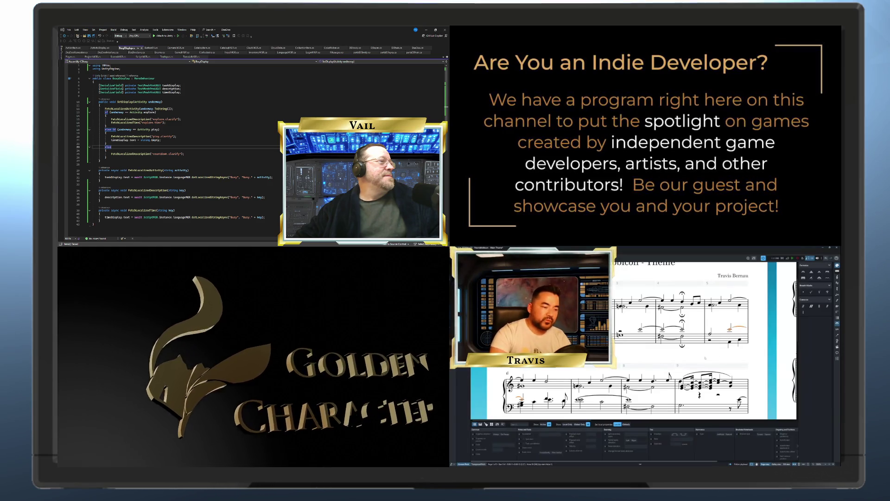
pyautogui.click(699, 360)
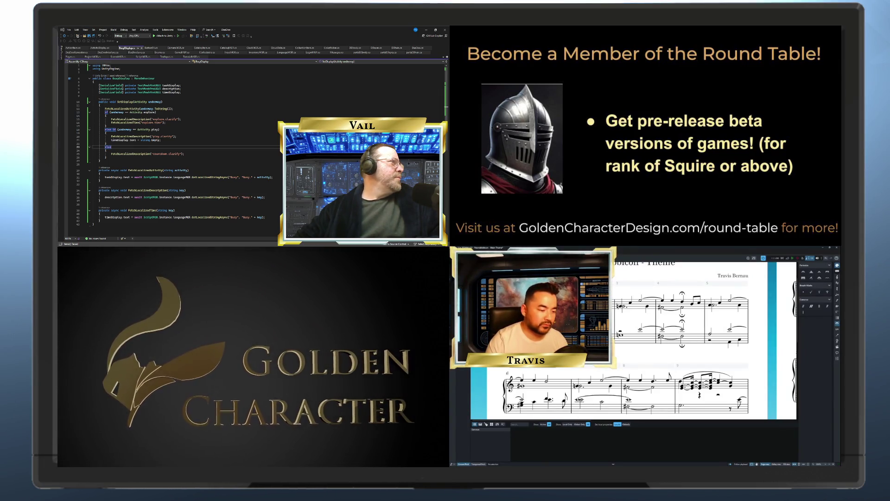
pyautogui.click(580, 399)
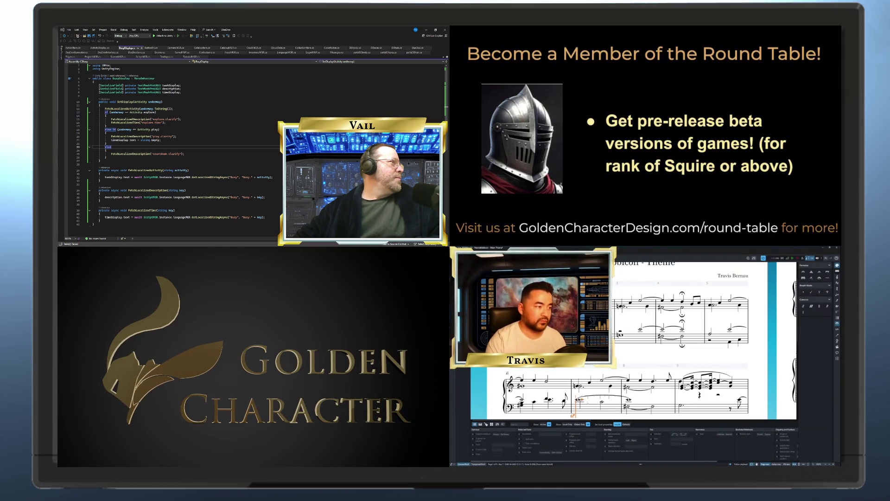
pyautogui.press('Right')
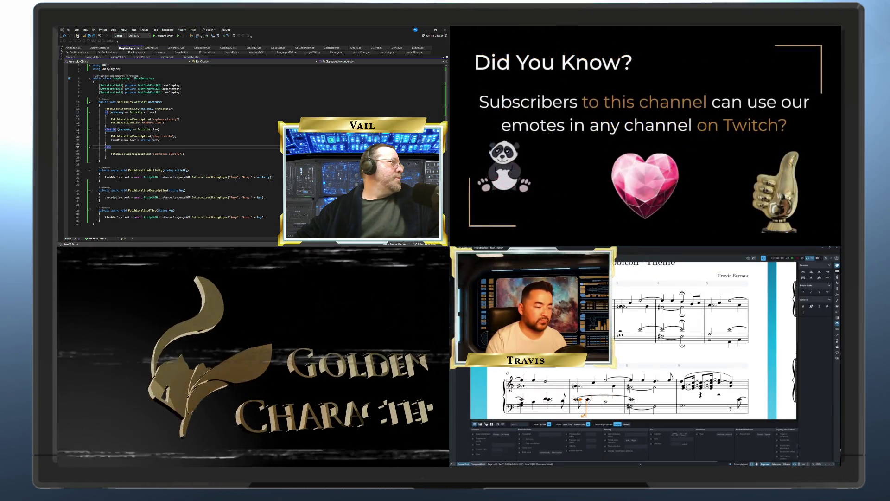
pyautogui.press('Right')
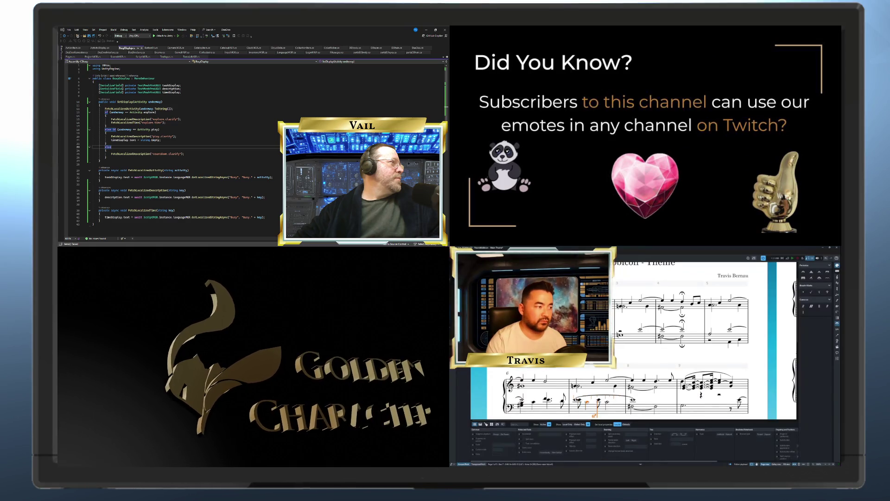
pyautogui.press('Right')
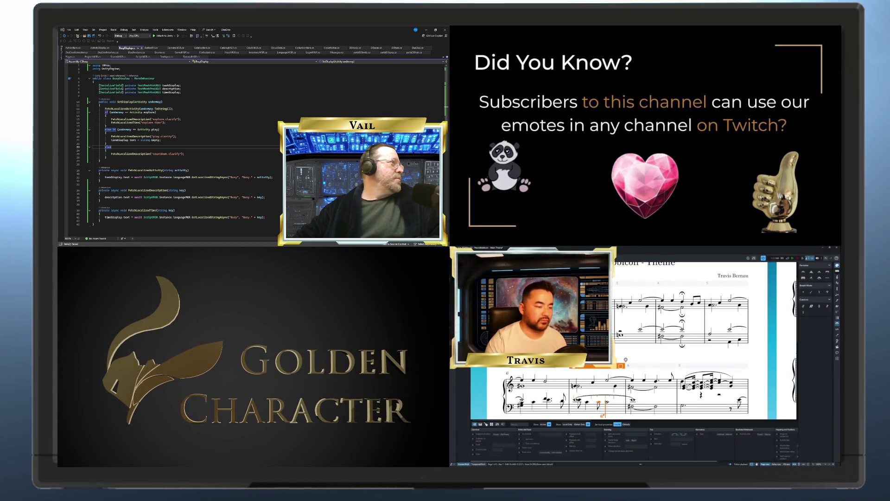
pyautogui.press('Escape')
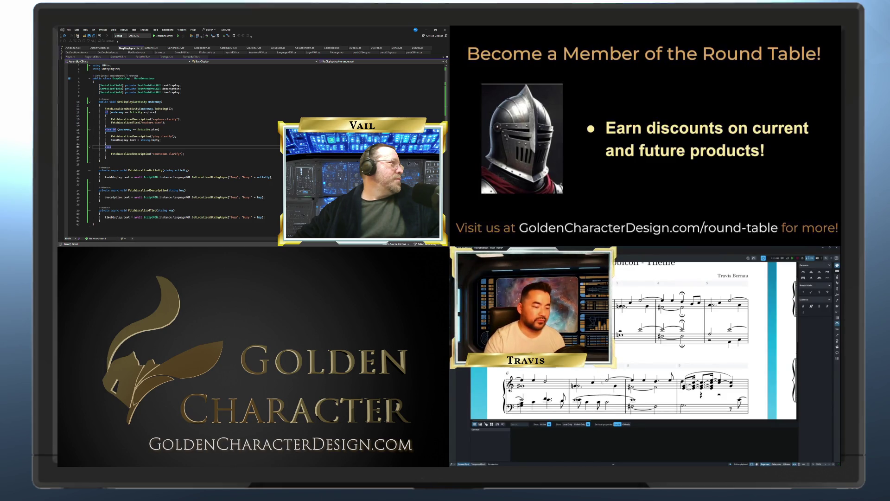
pyautogui.click(606, 402)
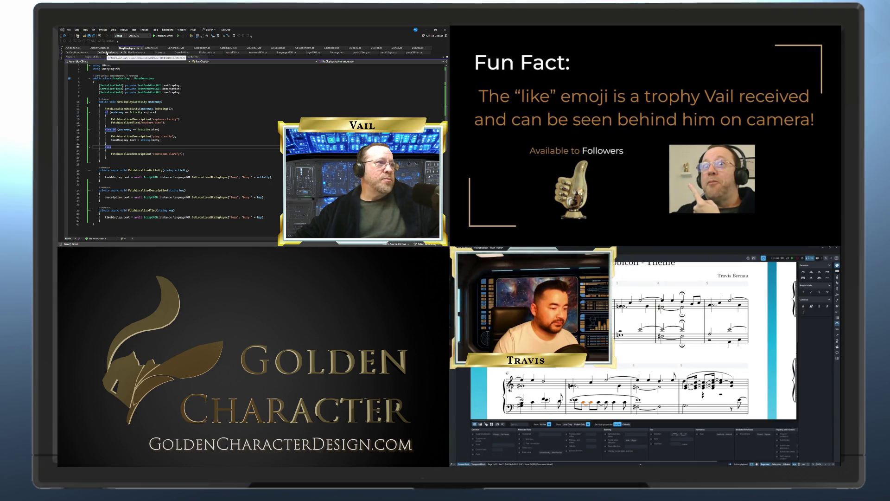
# Step: Switch to DeeDooInterface.cs, scroll down to its final methods, and type 'string action' as a new parameter
pyautogui.click(106, 52)
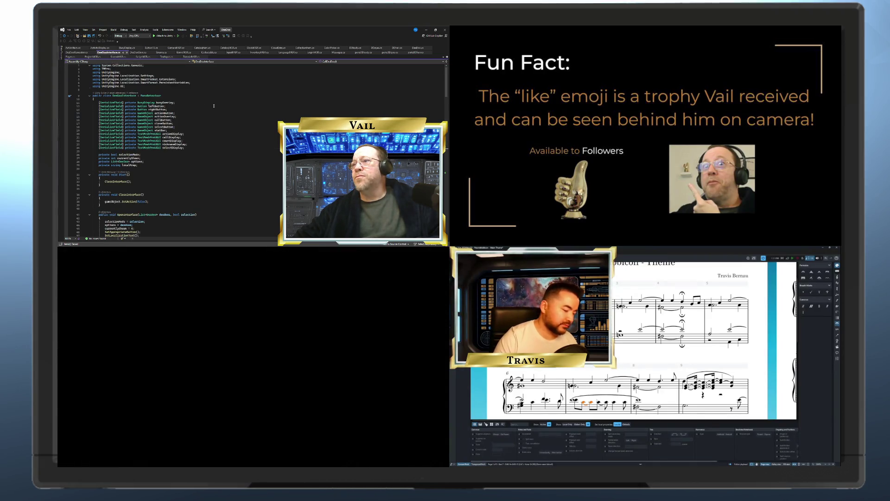
pyautogui.scroll(-20, 216, 104)
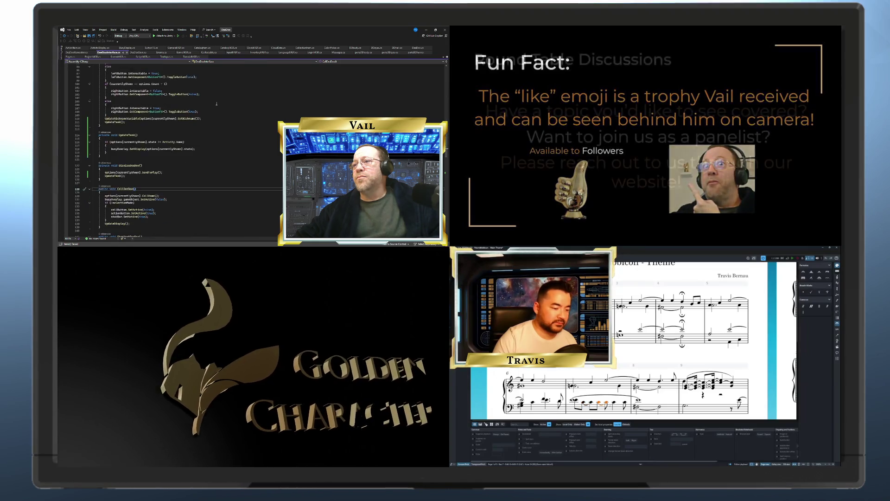
pyautogui.scroll(-20, 216, 103)
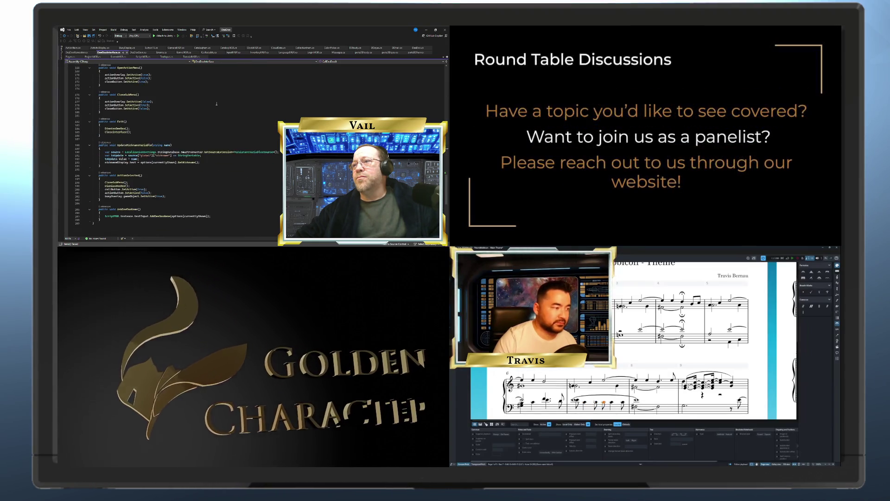
pyautogui.scroll(-1, 124, 99)
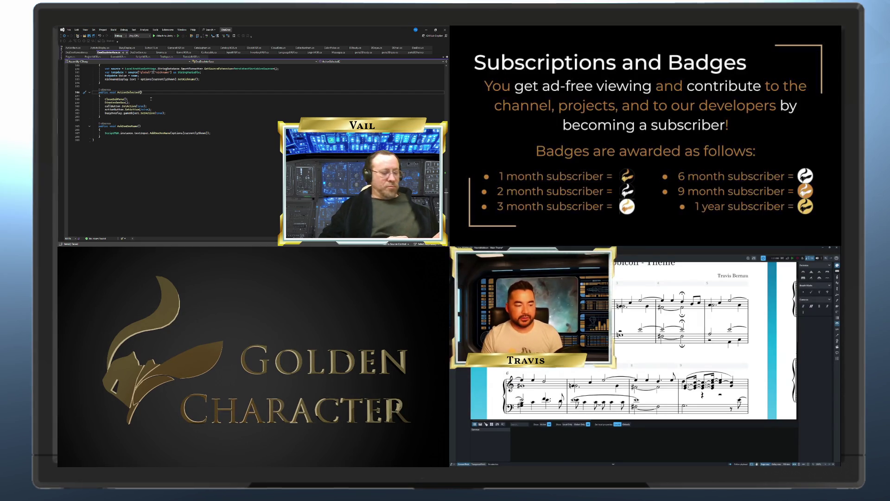
pyautogui.write('string action')
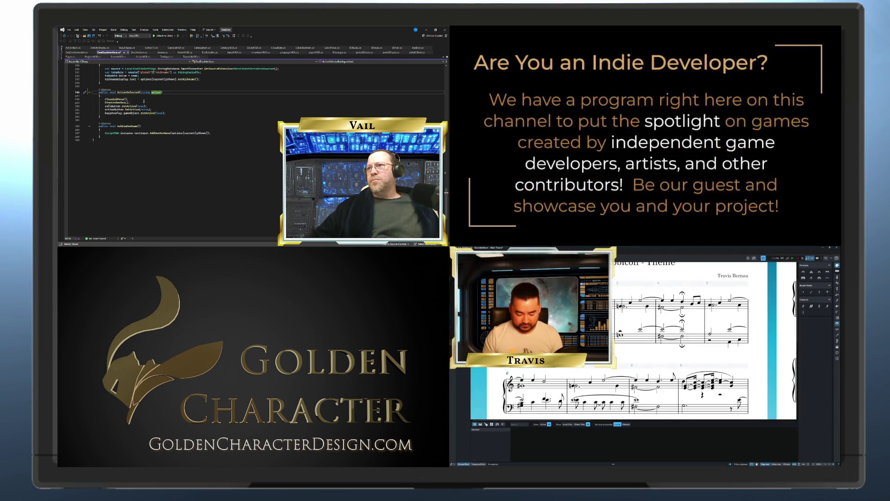
# Step: Give ActionSelected a 'string action' parameter and make its call read StartSeeDox(action)
pyautogui.click(158, 102)
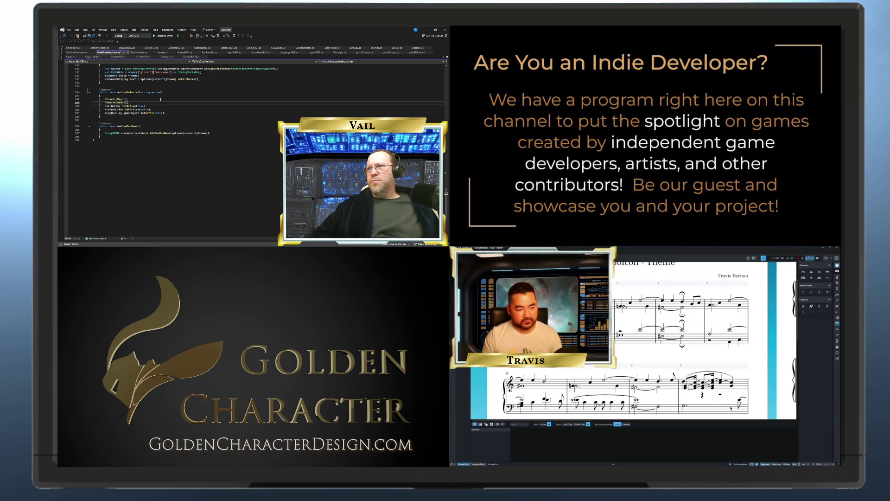
pyautogui.write('string action')
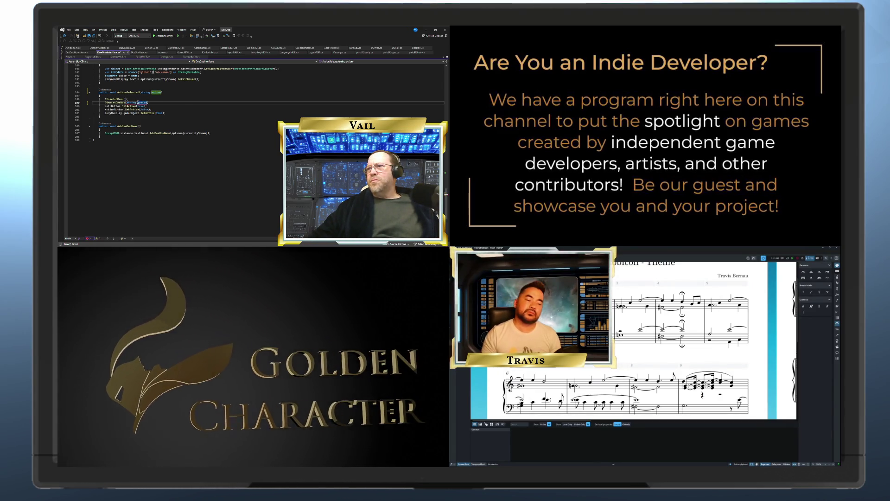
pyautogui.click(131, 103)
pyautogui.press('Delete')
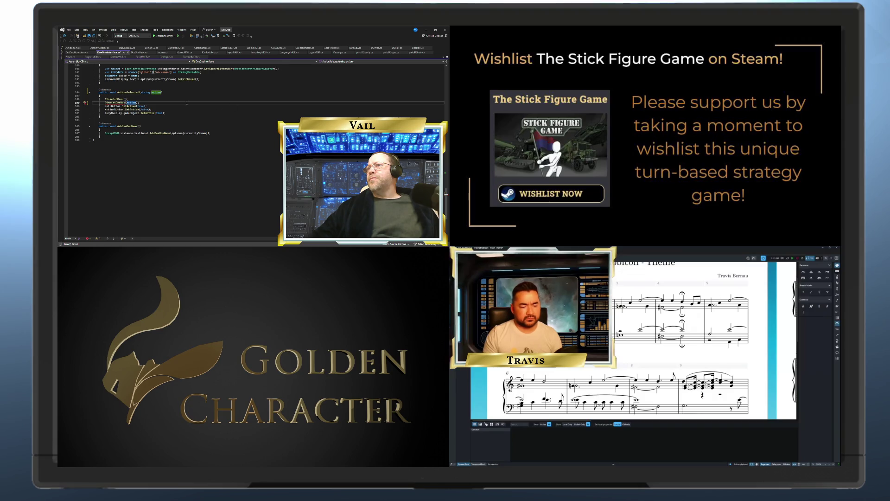
pyautogui.scroll(12, 170, 101)
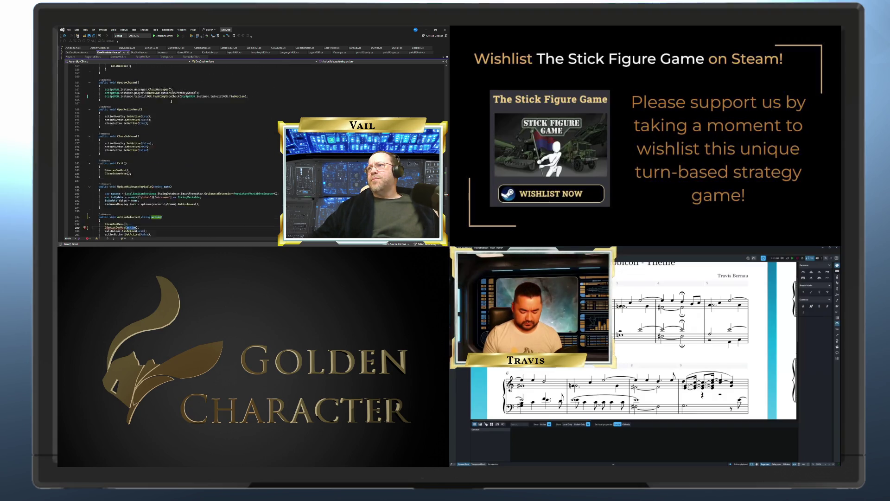
pyautogui.scroll(12, 171, 101)
pyautogui.scroll(4, 171, 101)
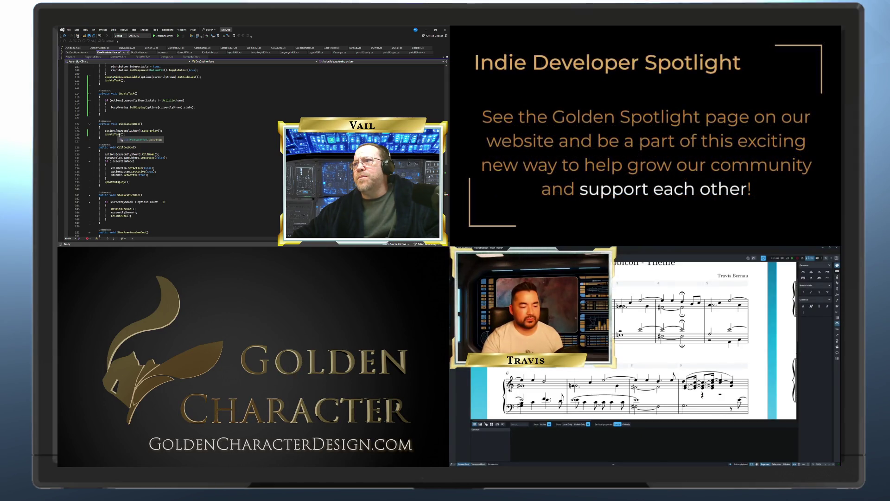
pyautogui.click(612, 402)
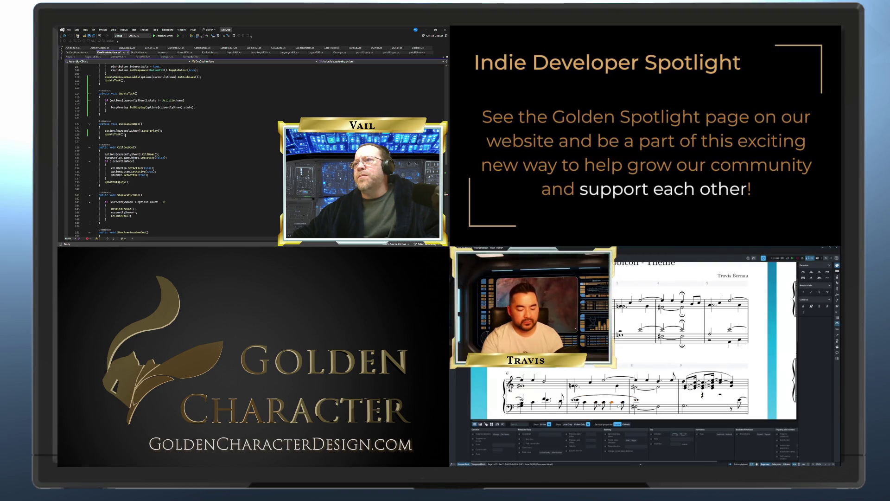
pyautogui.click(598, 402)
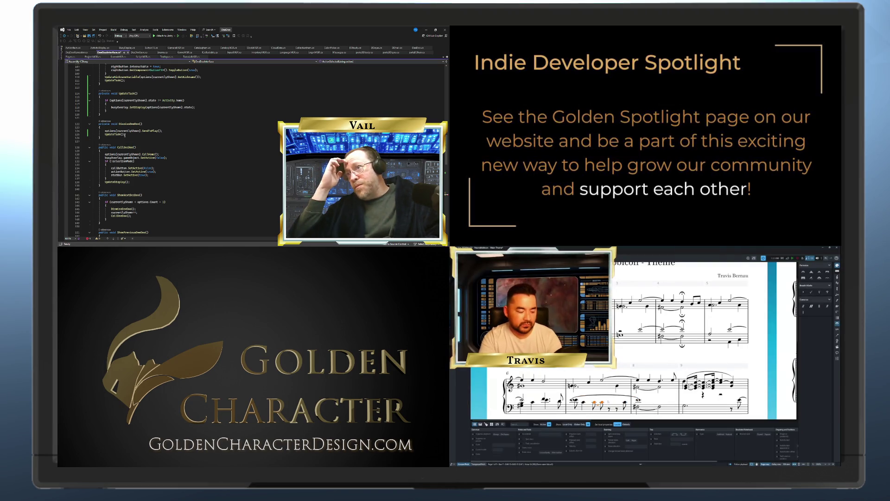